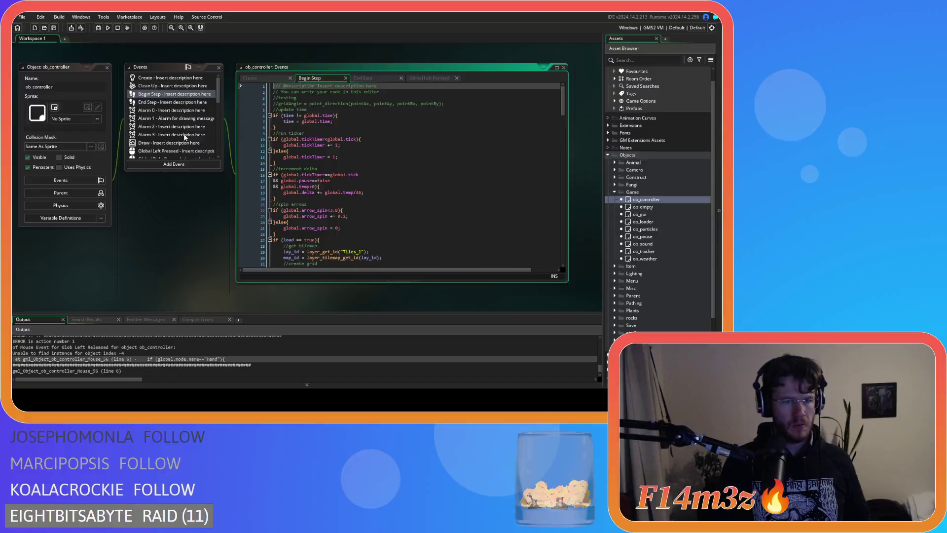
- Read ob_controller's Global Tap event code around the tribe check
{"action": "scroll", "coordinate": [185, 138], "scroll_direction": "down", "scroll_amount": 10}
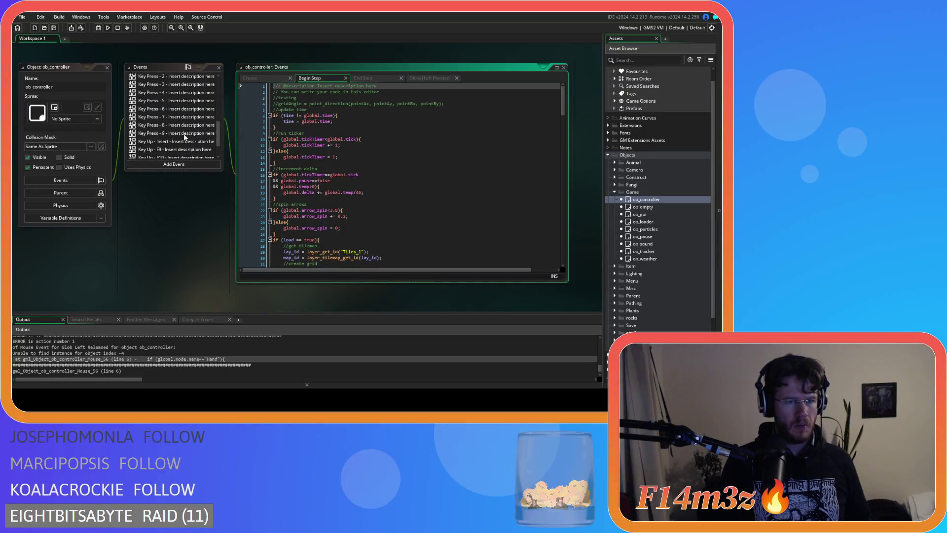
{"action": "left_click", "coordinate": [172, 147]}
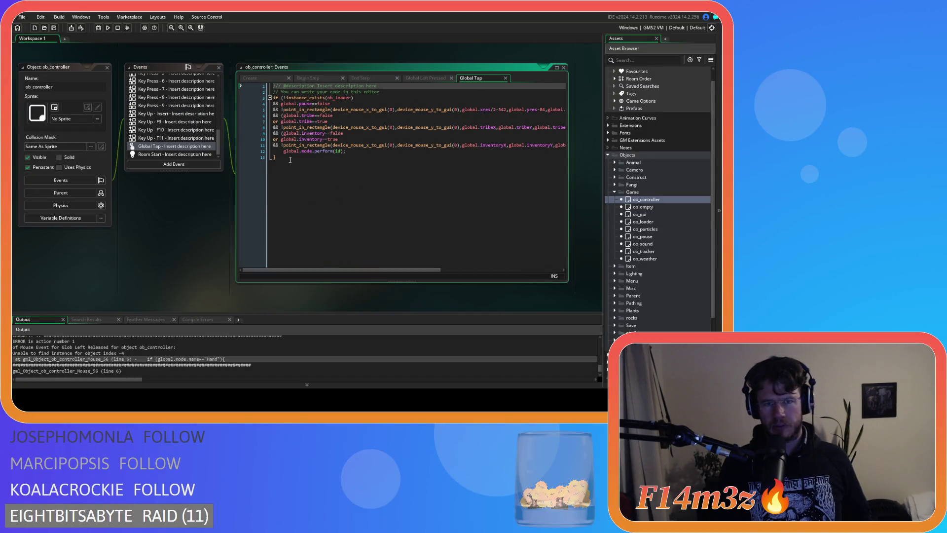
{"action": "mouse_move", "coordinate": [306, 153]}
{"action": "left_click", "coordinate": [312, 116]}
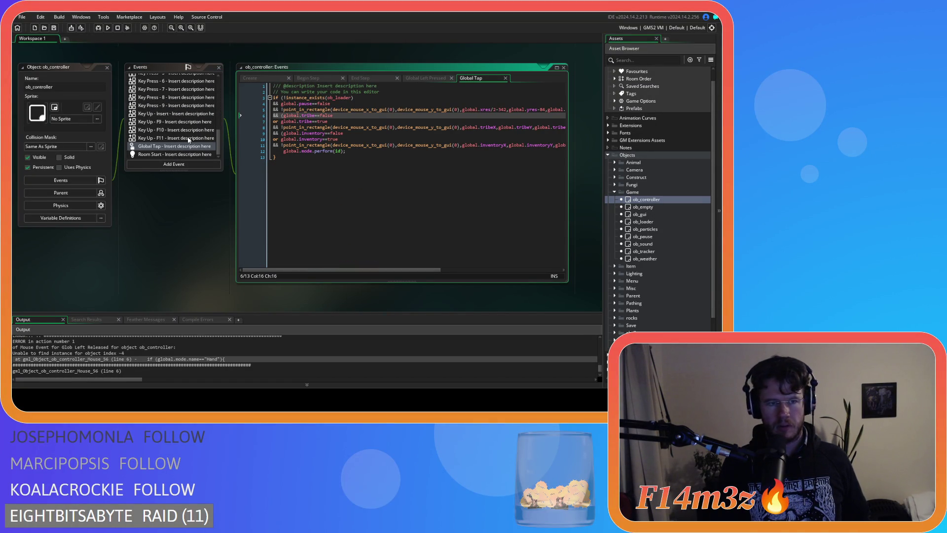
{"action": "scroll", "coordinate": [189, 141], "scroll_direction": "up", "scroll_amount": 10}
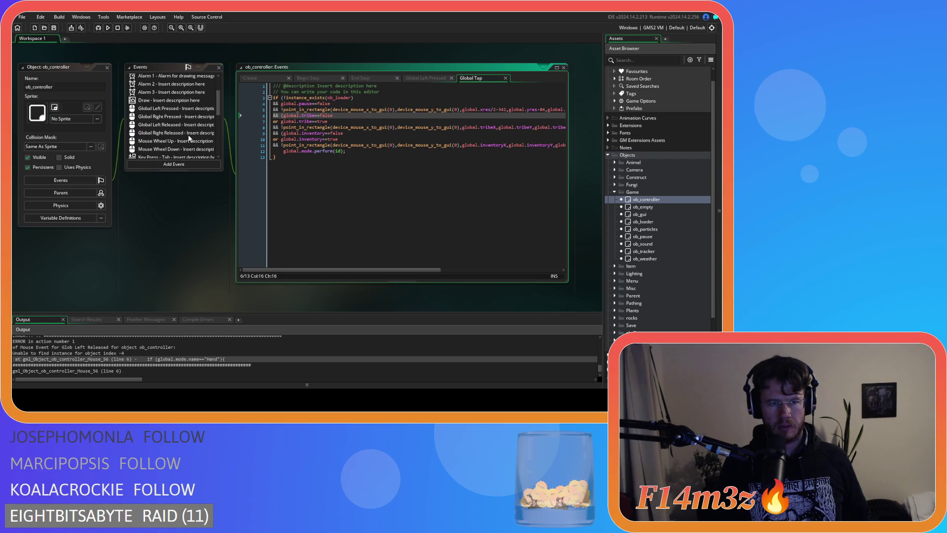
- Review the Global Right Released Store-mode check and the Global Left Released Hand-mode check
{"action": "left_click", "coordinate": [189, 133]}
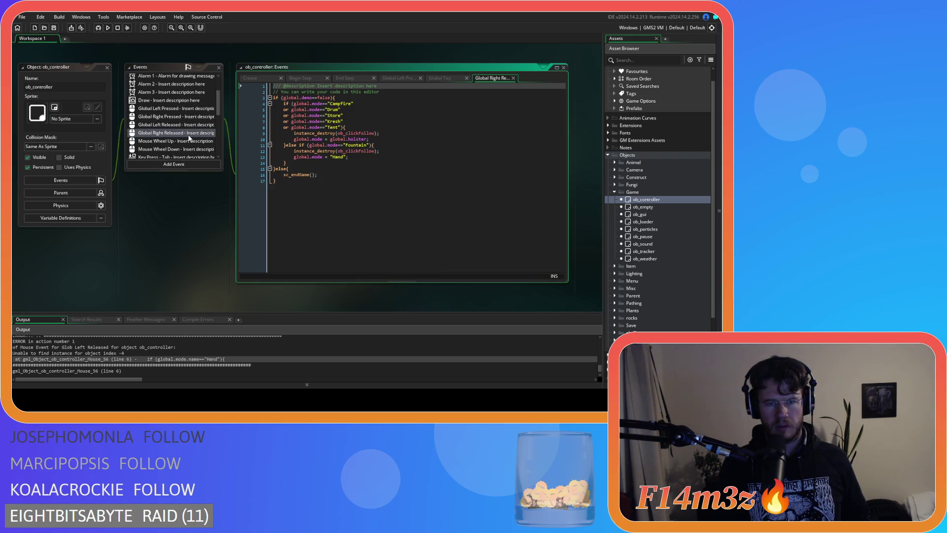
{"action": "left_click", "coordinate": [307, 116]}
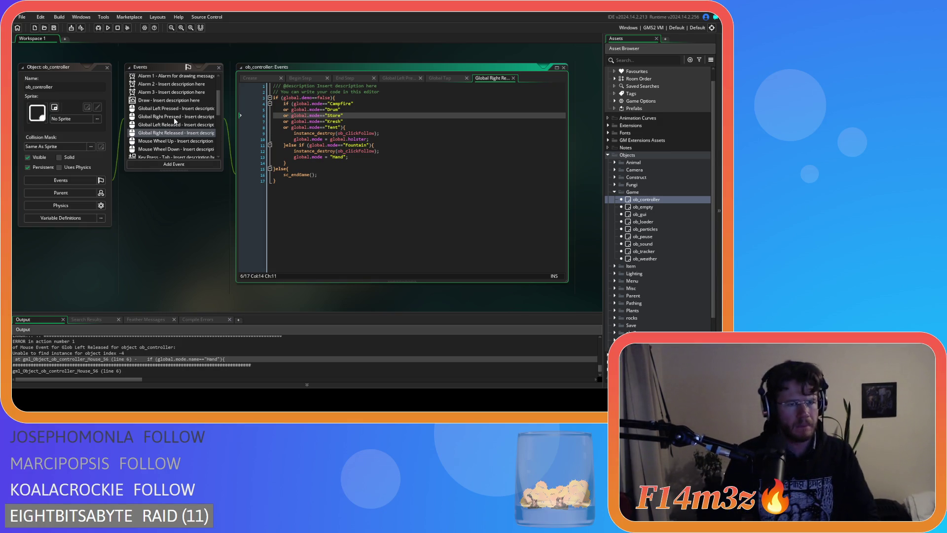
{"action": "left_click", "coordinate": [172, 125]}
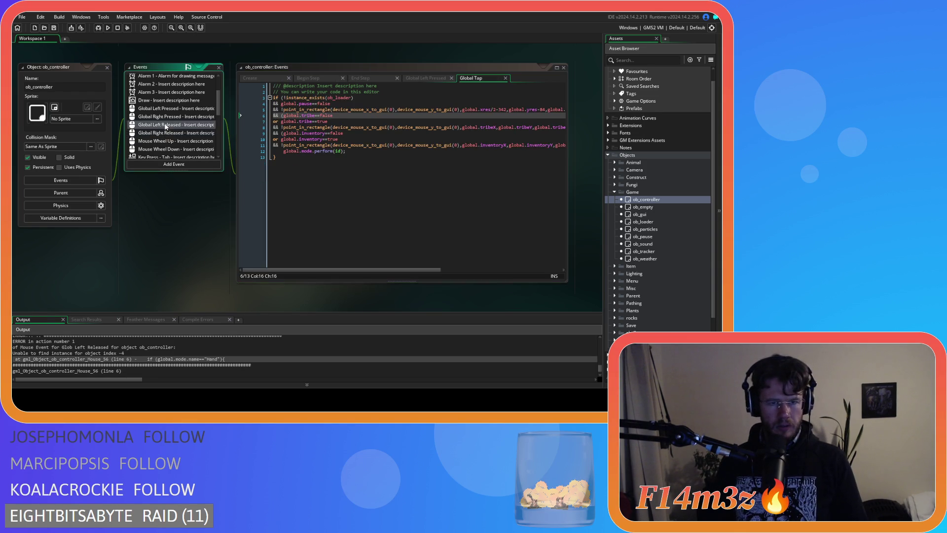
{"action": "left_click", "coordinate": [332, 122]}
{"action": "left_click", "coordinate": [370, 116]}
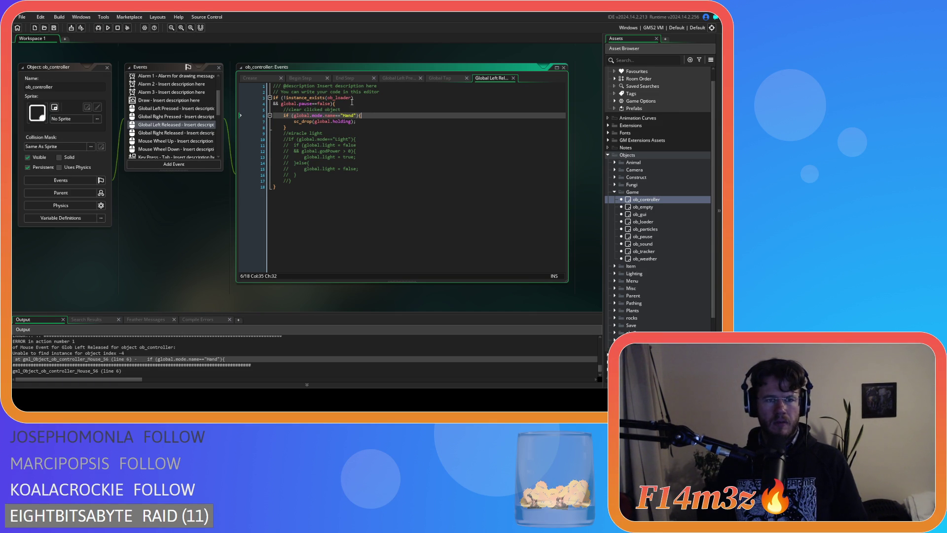
{"action": "scroll", "coordinate": [671, 228], "scroll_direction": "down", "scroll_amount": 3}
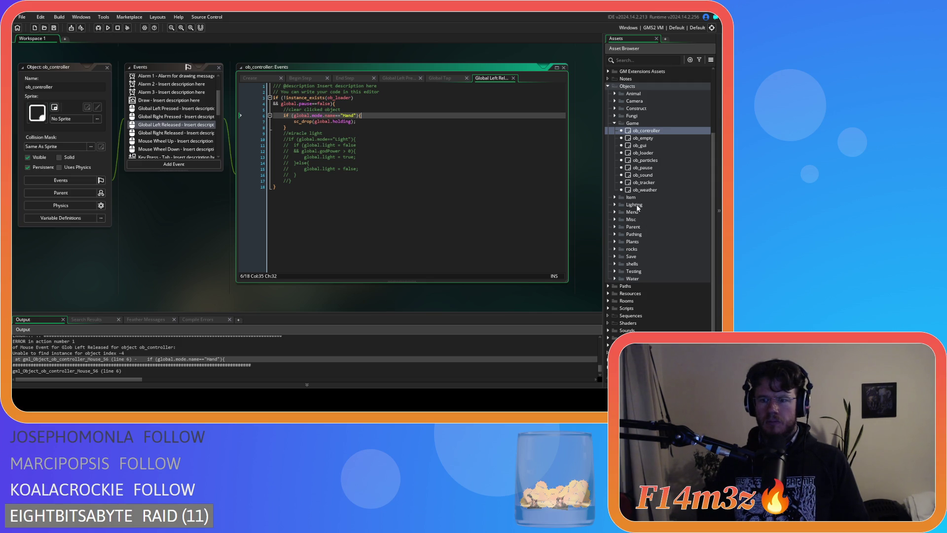
- Expand the Scripts folder down to GUI > Build in the Asset Browser
{"action": "left_click", "coordinate": [608, 307]}
{"action": "scroll", "coordinate": [608, 285], "scroll_direction": "down", "scroll_amount": 1}
{"action": "scroll", "coordinate": [608, 285], "scroll_direction": "down", "scroll_amount": 10}
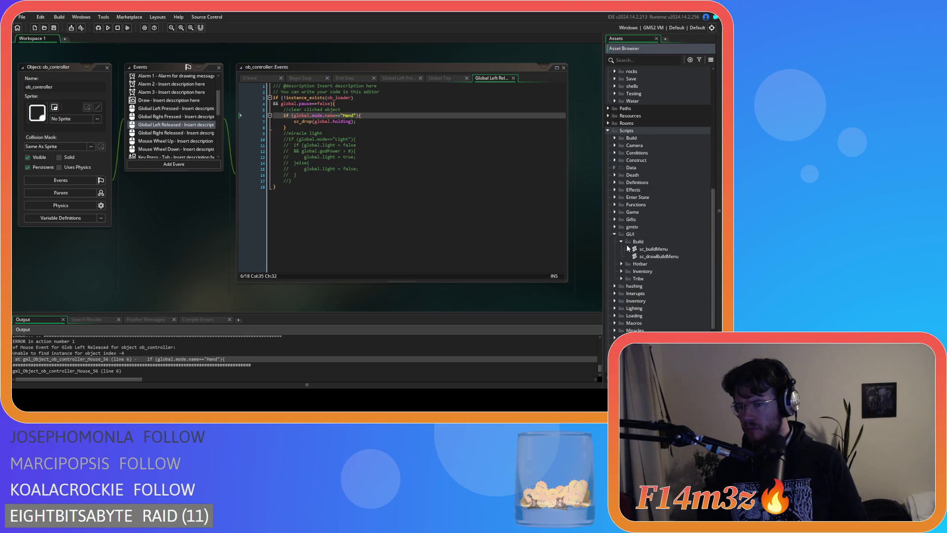
- Open sc_buildMenu and read its mode assignment line
{"action": "double_click", "coordinate": [661, 249]}
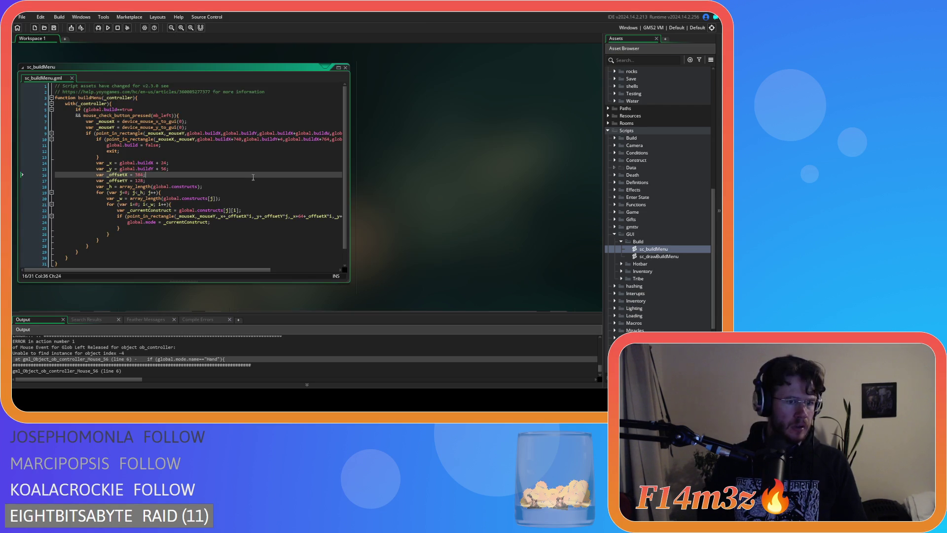
{"action": "left_click", "coordinate": [238, 229]}
{"action": "left_click", "coordinate": [238, 224]}
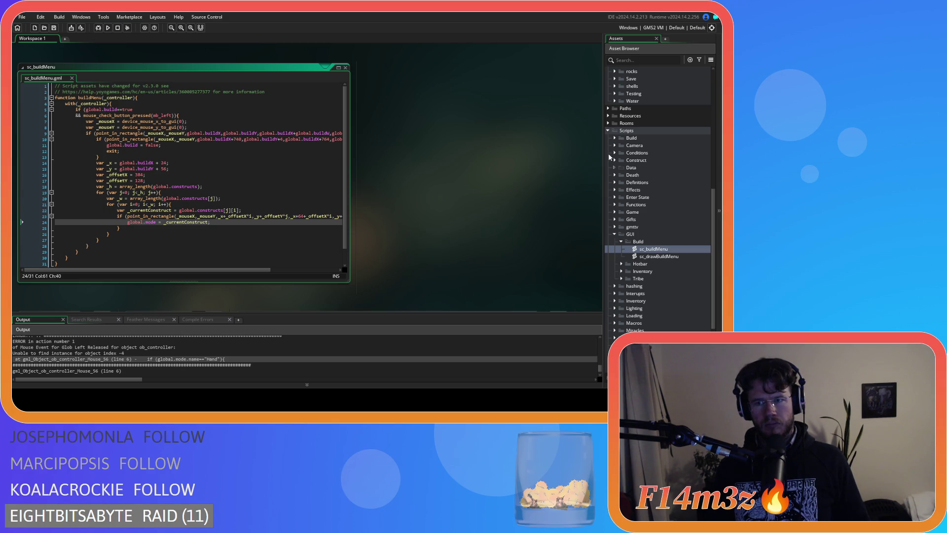
- Reopen ob_controller to show its Global Left Released code
{"action": "scroll", "coordinate": [642, 144], "scroll_direction": "up", "scroll_amount": 5}
{"action": "double_click", "coordinate": [647, 145]}
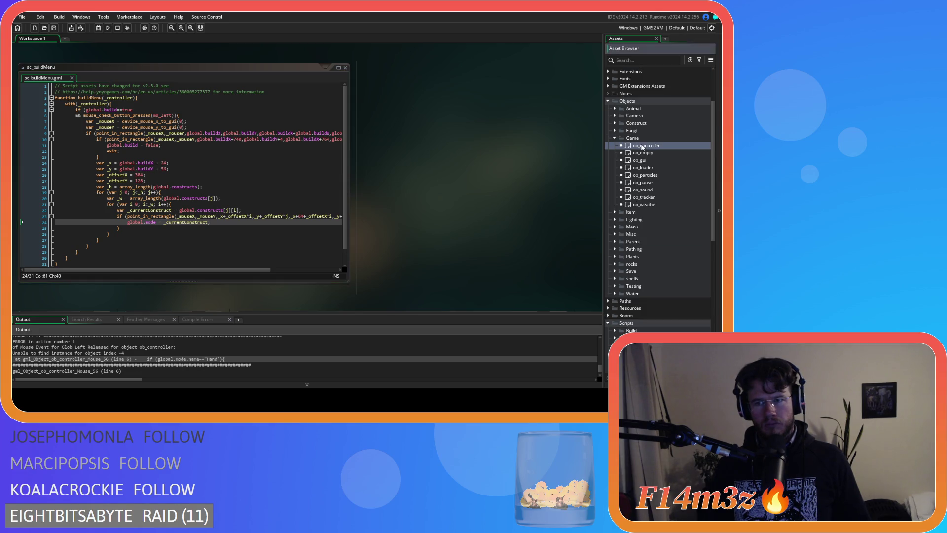
{"action": "left_click", "coordinate": [200, 126]}
- In ob_controller's Draw event, change line 3 to compare global.smite == true
{"action": "scroll", "coordinate": [188, 128], "scroll_direction": "up", "scroll_amount": 2}
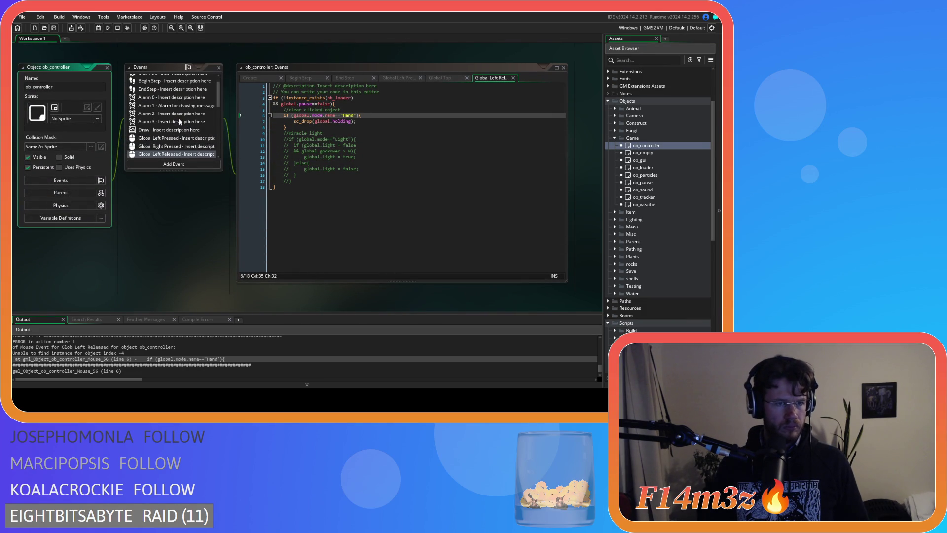
{"action": "left_click", "coordinate": [172, 130]}
{"action": "scroll", "coordinate": [171, 131], "scroll_direction": "up", "scroll_amount": 2}
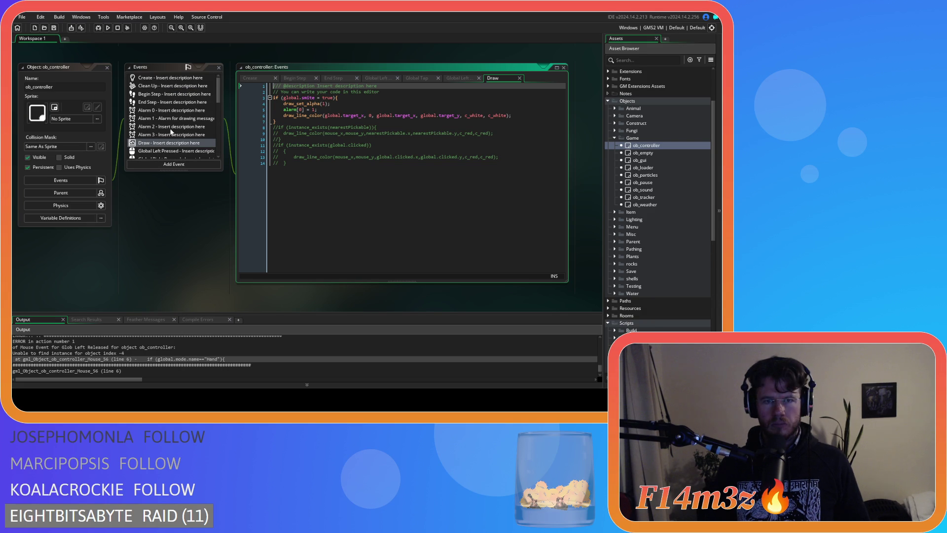
{"action": "left_click", "coordinate": [315, 98]}
{"action": "key", "text": "Delete"}
{"action": "type", "text": "="}
{"action": "key", "text": "Delete"}
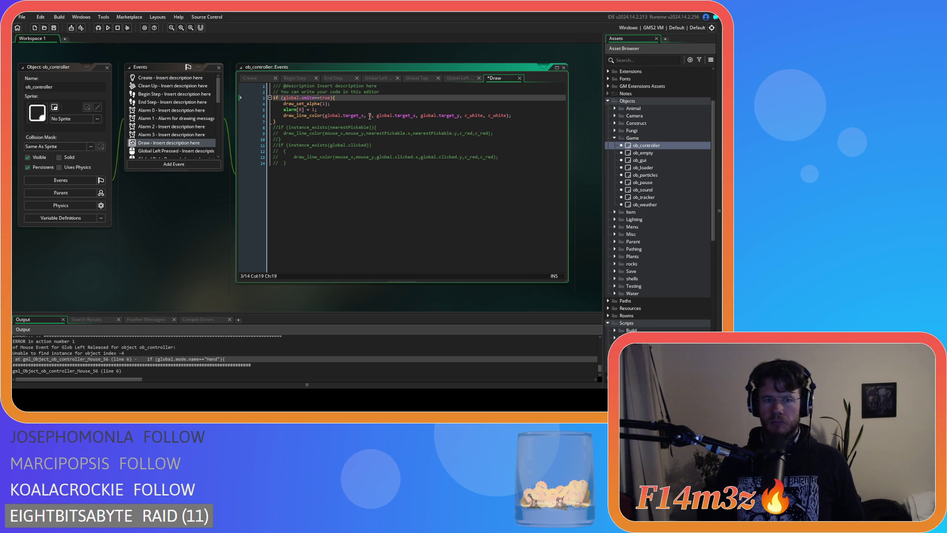
{"action": "left_click", "coordinate": [371, 145]}
- Close ob_controller and open ob_gui's Draw and Draw End event code
{"action": "left_click", "coordinate": [109, 69]}
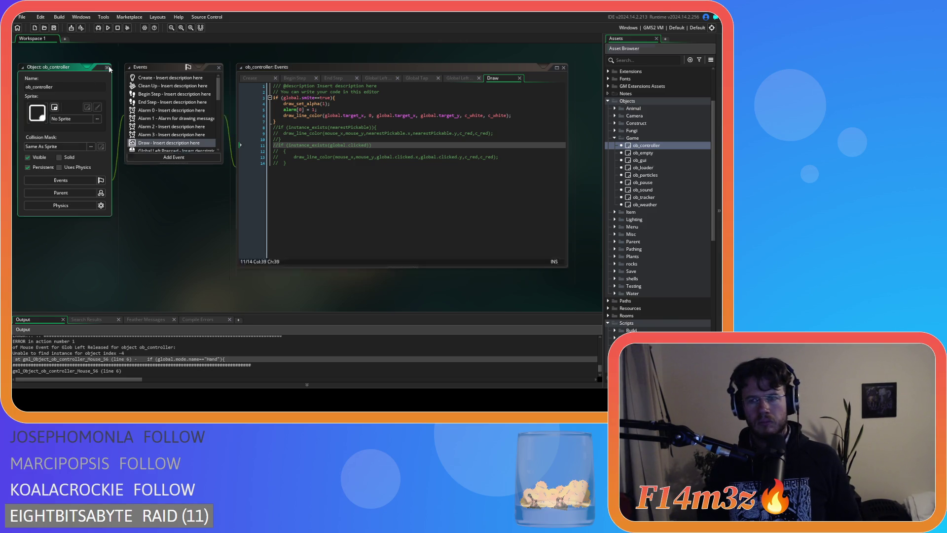
{"action": "double_click", "coordinate": [640, 160]}
{"action": "double_click", "coordinate": [181, 110]}
{"action": "double_click", "coordinate": [180, 119]}
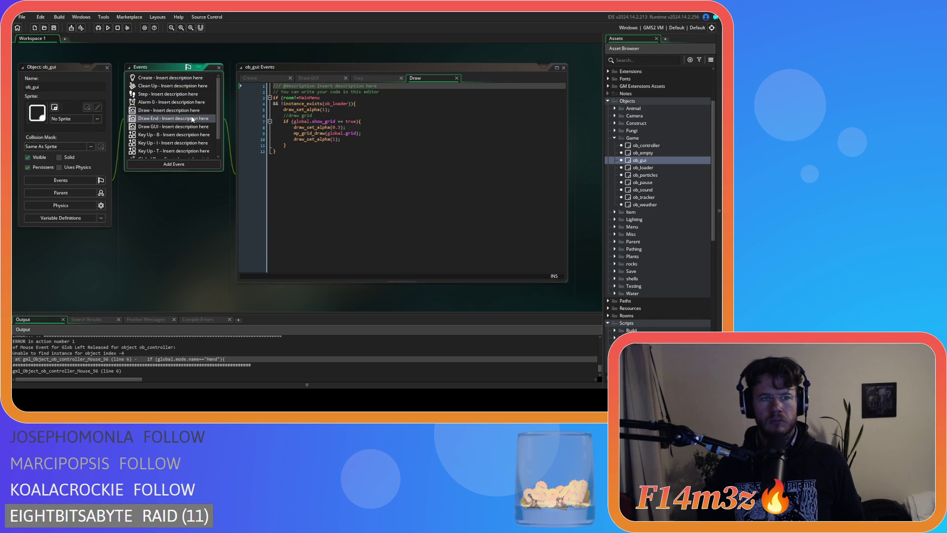
- Scroll through ob_gui's Draw End collision checks for campfire and drum placement
{"action": "scroll", "coordinate": [493, 124], "scroll_direction": "down", "scroll_amount": 10}
{"action": "scroll", "coordinate": [494, 123], "scroll_direction": "down", "scroll_amount": 20}
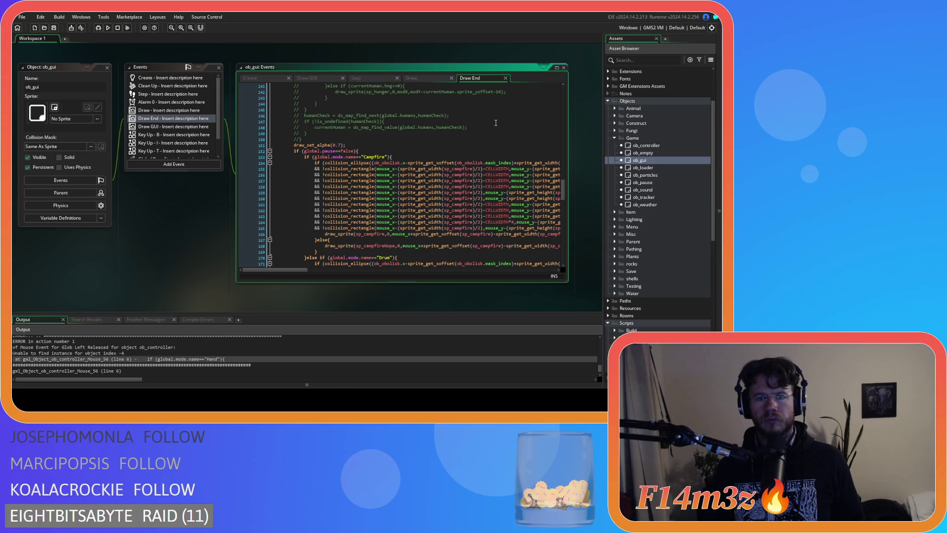
{"action": "scroll", "coordinate": [495, 123], "scroll_direction": "down", "scroll_amount": 3}
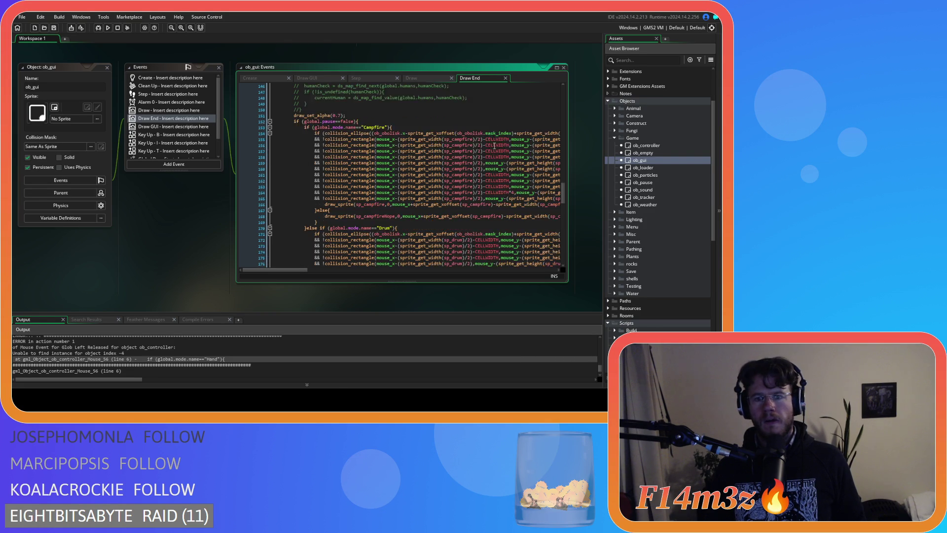
{"action": "mouse_move", "coordinate": [295, 270]}
{"action": "left_mouse_down"}
{"action": "mouse_move", "coordinate": [413, 269]}
{"action": "mouse_move", "coordinate": [312, 268]}
{"action": "mouse_move", "coordinate": [535, 244]}
{"action": "mouse_move", "coordinate": [364, 210]}
{"action": "left_mouse_up"}
{"action": "scroll", "coordinate": [368, 208], "scroll_direction": "down", "scroll_amount": 4}
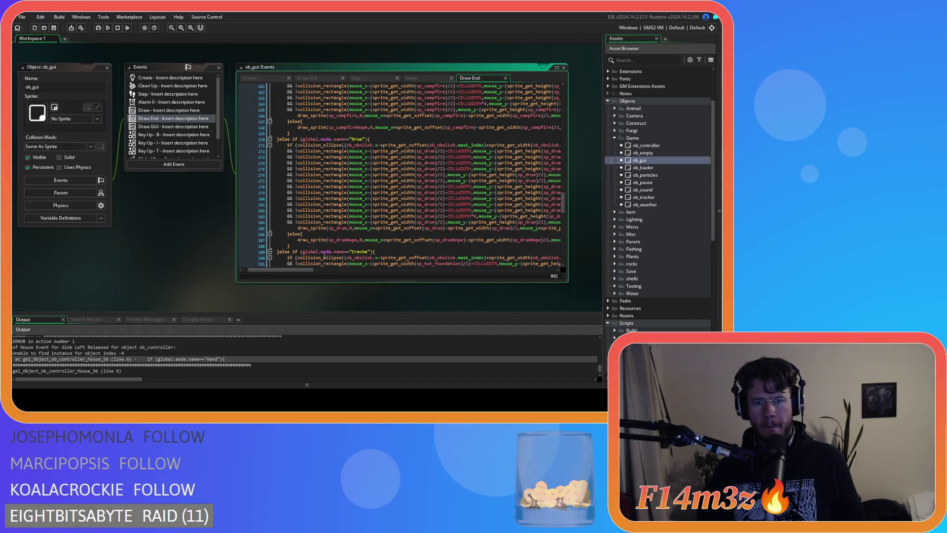
{"action": "mouse_move", "coordinate": [300, 271]}
{"action": "left_mouse_down"}
{"action": "mouse_move", "coordinate": [344, 273]}
{"action": "mouse_move", "coordinate": [294, 271]}
{"action": "left_mouse_up"}
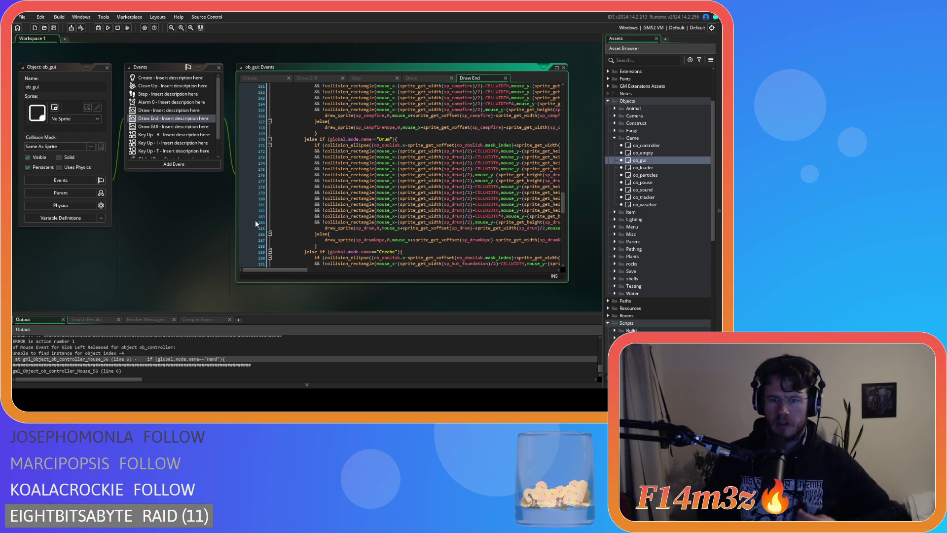
{"action": "left_click_drag", "start_coordinate": [298, 270], "coordinate": [392, 273]}
{"action": "left_click_drag", "start_coordinate": [378, 181], "coordinate": [387, 207]}
{"action": "left_click", "coordinate": [387, 222]}
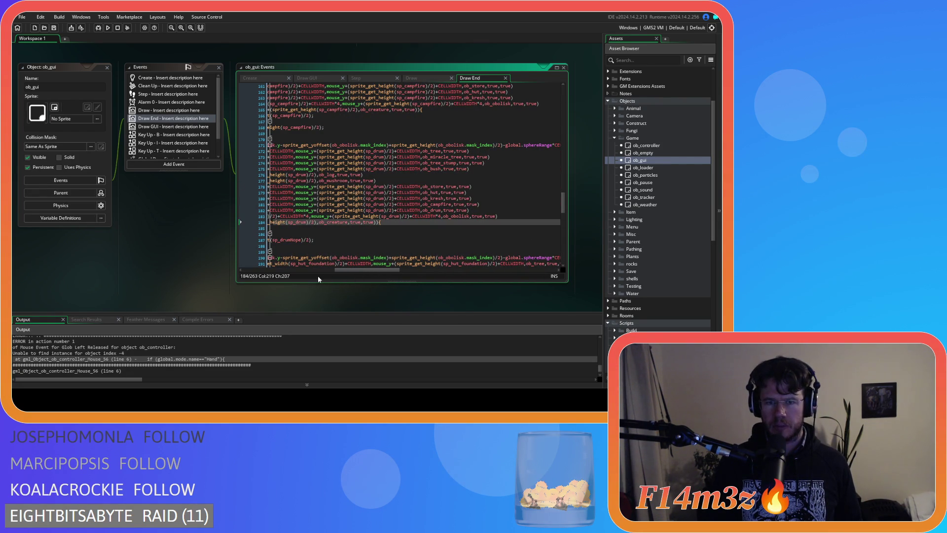
{"action": "left_click_drag", "start_coordinate": [367, 271], "coordinate": [272, 271]}
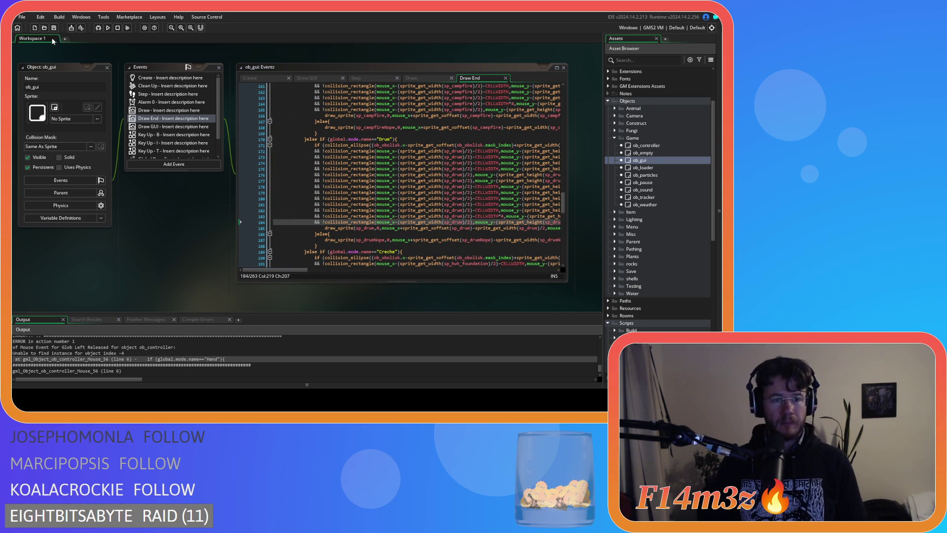
- Check the error output, then expand the Build scripts folder
{"action": "left_click", "coordinate": [133, 364]}
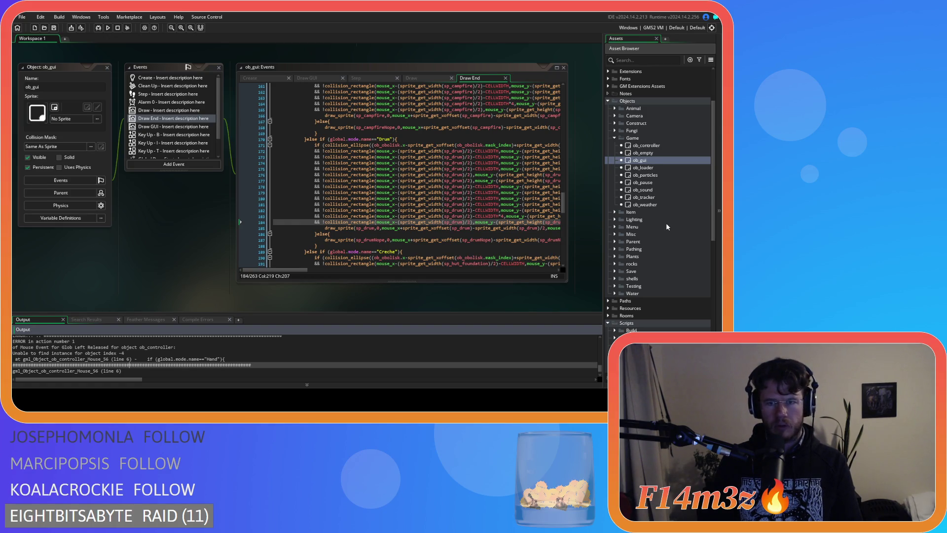
{"action": "scroll", "coordinate": [657, 247], "scroll_direction": "down", "scroll_amount": 3}
{"action": "double_click", "coordinate": [631, 286]}
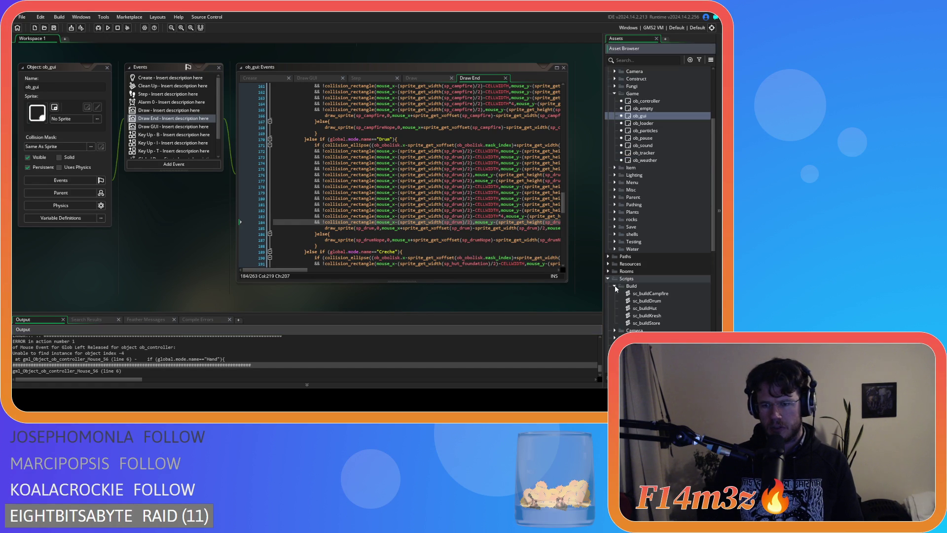
- Open sc_buildCampfire and read its Campfire constructor and mode reset line
{"action": "double_click", "coordinate": [630, 294]}
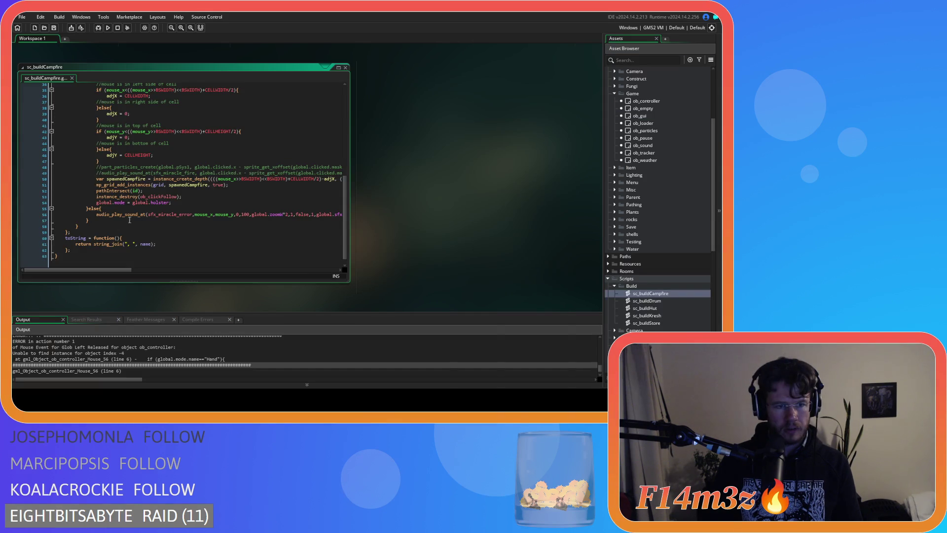
{"action": "left_click", "coordinate": [213, 200]}
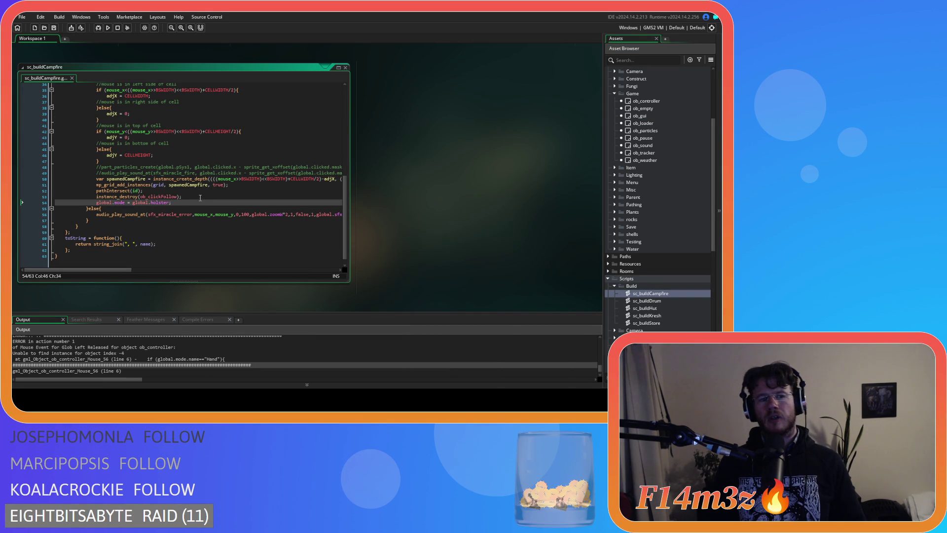
{"action": "scroll", "coordinate": [216, 202], "scroll_direction": "up", "scroll_amount": 3}
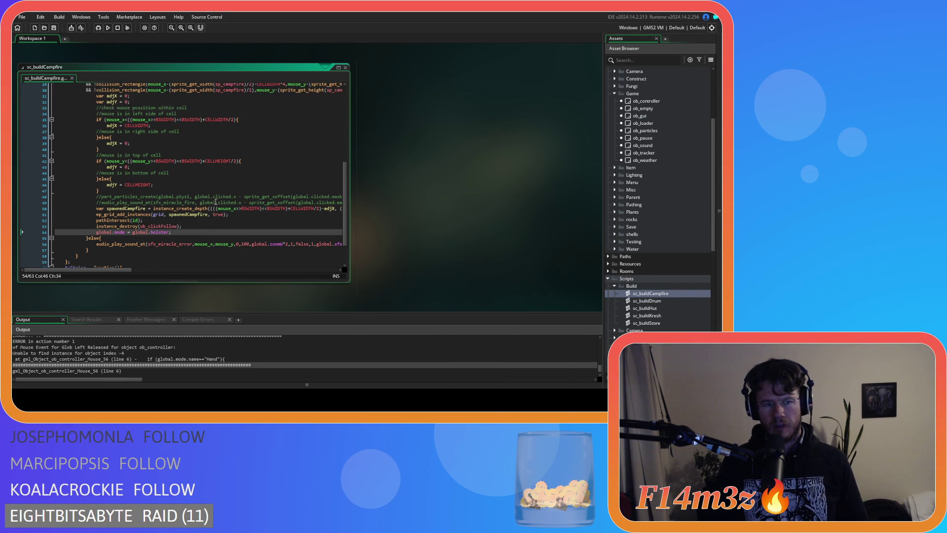
{"action": "scroll", "coordinate": [216, 202], "scroll_direction": "up", "scroll_amount": 3}
{"action": "scroll", "coordinate": [215, 202], "scroll_direction": "down", "scroll_amount": 5}
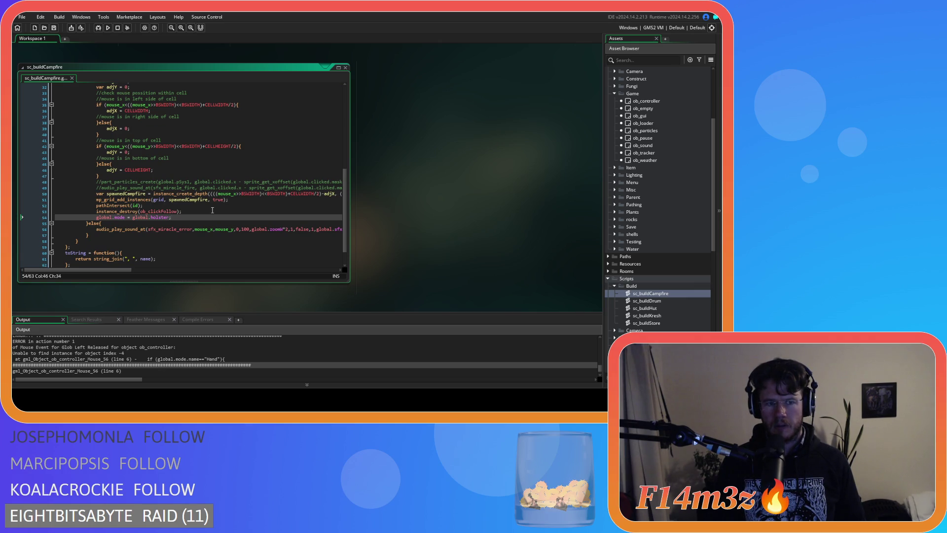
{"action": "scroll", "coordinate": [213, 210], "scroll_direction": "up", "scroll_amount": 10}
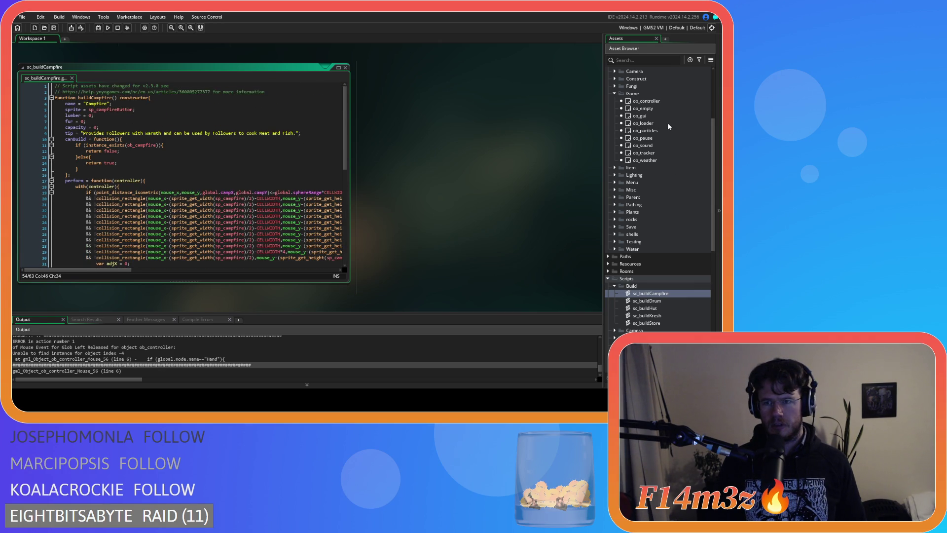
{"action": "scroll", "coordinate": [665, 118], "scroll_direction": "up", "scroll_amount": 2}
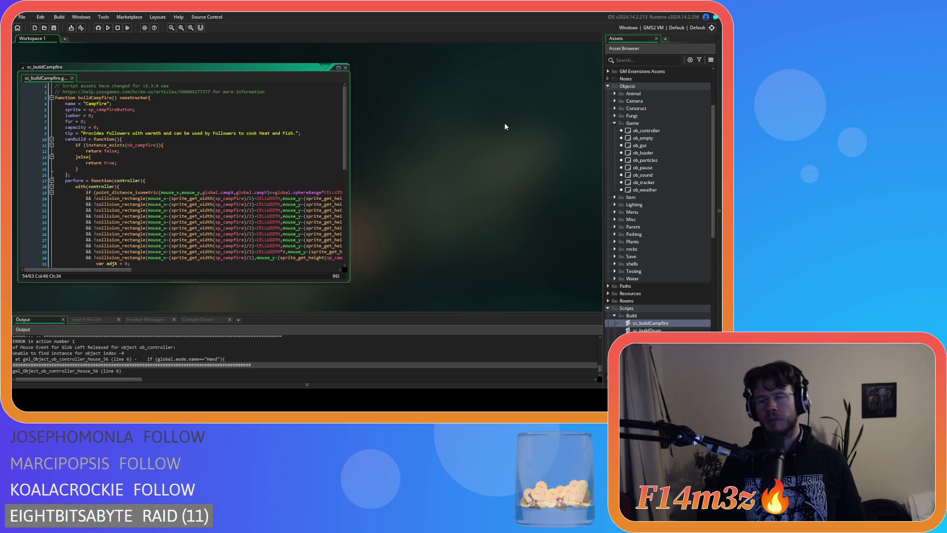
- Bring up ob_gui's event code, then open the sc_buildMenu script
{"action": "double_click", "coordinate": [639, 145]}
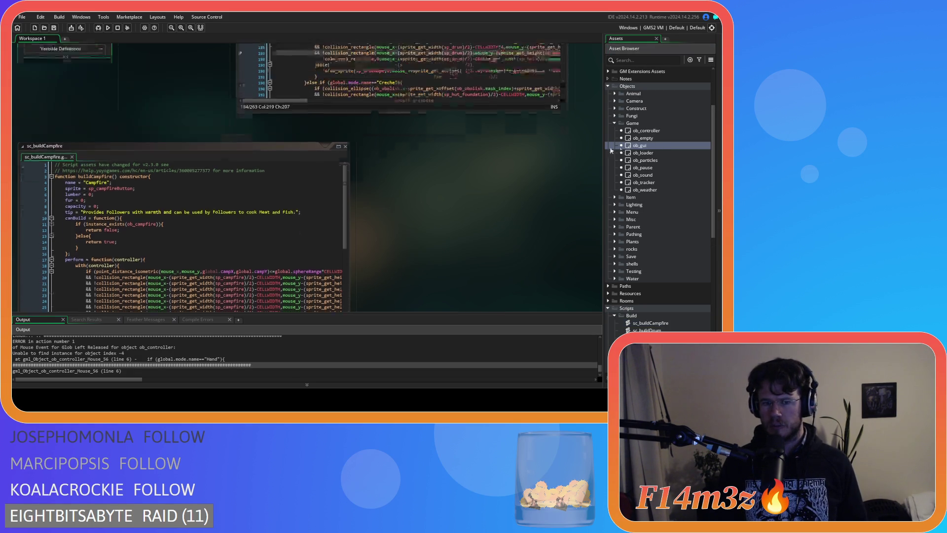
{"action": "scroll", "coordinate": [651, 222], "scroll_direction": "down", "scroll_amount": 5}
{"action": "double_click", "coordinate": [656, 271]}
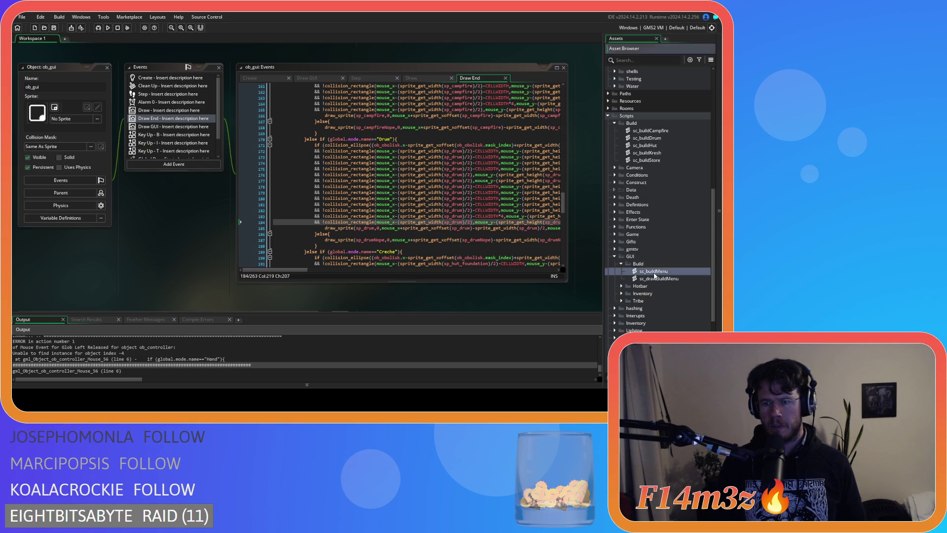
- Insert 'global.holder = global.mode;' above the mode assignment in sc_buildMenu and save
{"action": "left_click", "coordinate": [211, 222]}
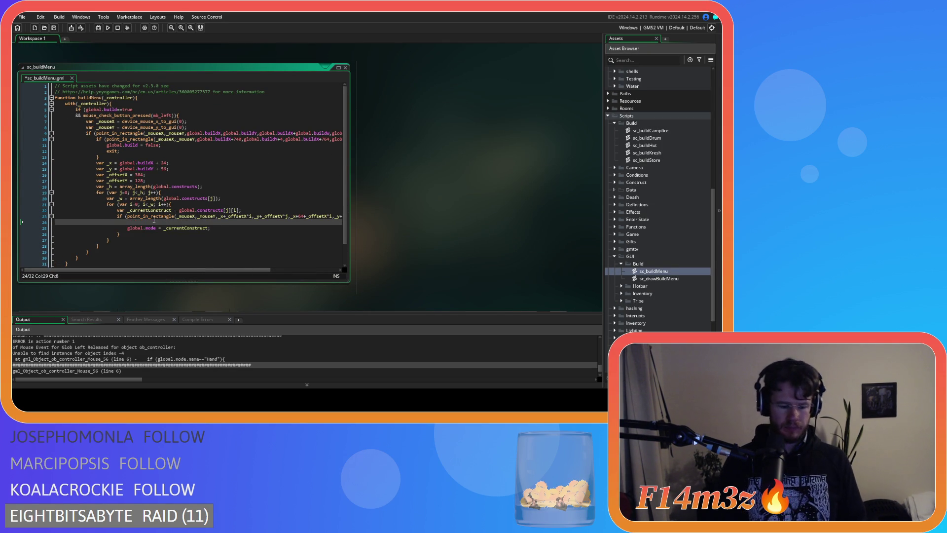
{"action": "key", "text": "Home"}
{"action": "key", "text": "Return"}
{"action": "key", "text": "Up"}
{"action": "type", "text": "global.holder = gl"}
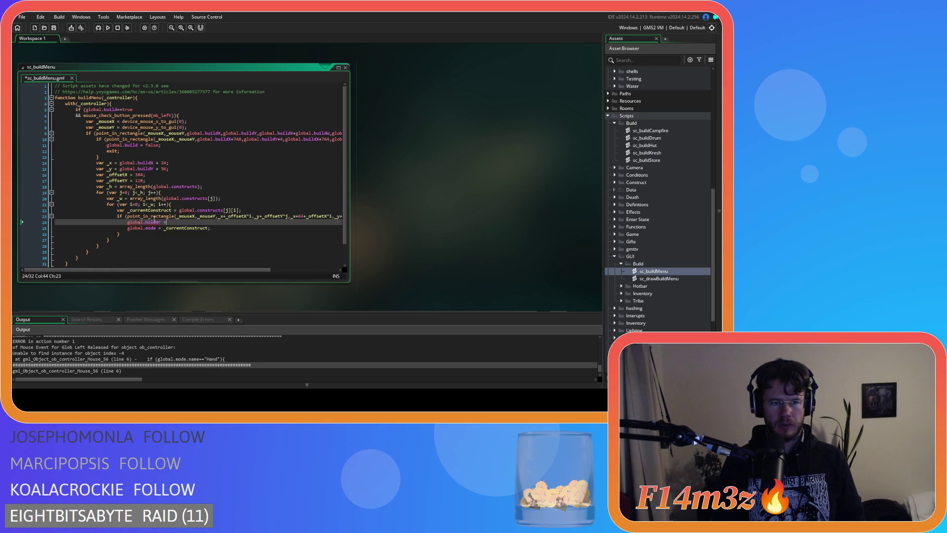
{"action": "type", "text": "obal.mode;"}
{"action": "key", "text": "ctrl+s"}
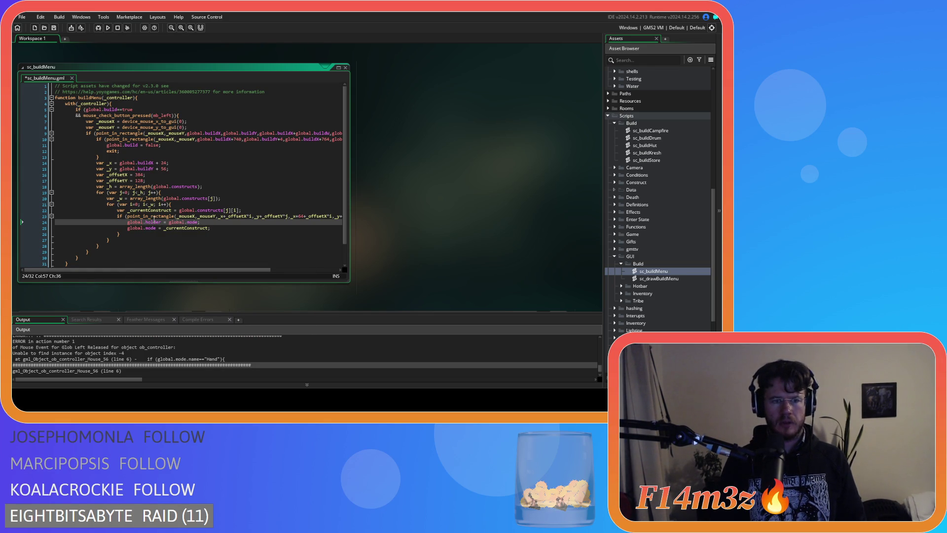
- Correct the variable name from holder to global.holster
{"action": "left_click", "coordinate": [157, 222]}
{"action": "key", "text": "BackSpace"}
{"action": "type", "text": "st"}
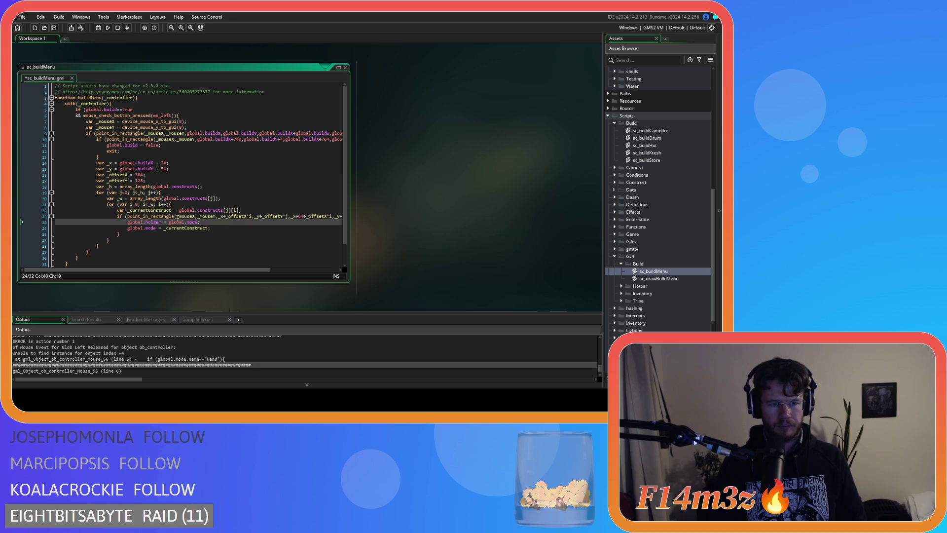
{"action": "key", "text": "Up"}
{"action": "key", "text": "Up"}
{"action": "key", "text": "Up"}
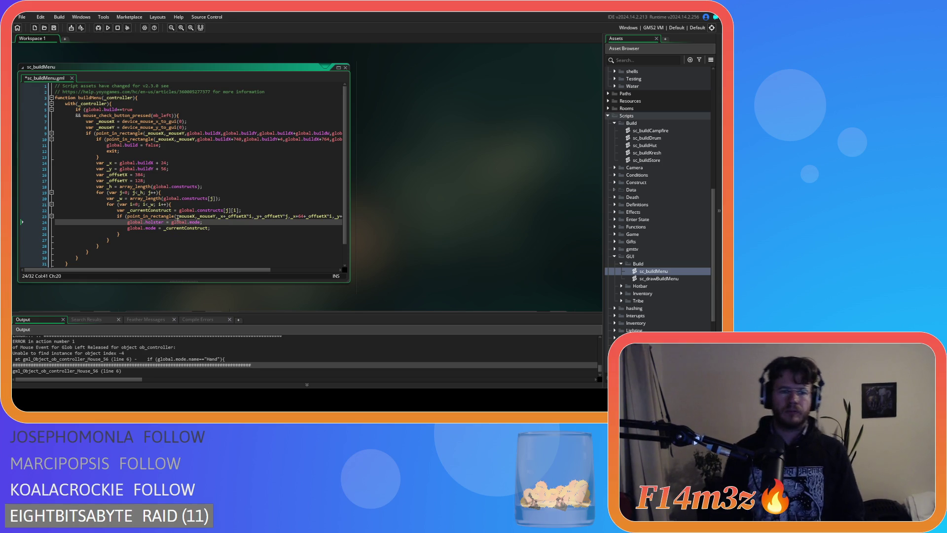
{"action": "left_click", "coordinate": [164, 222]}
{"action": "left_click", "coordinate": [220, 226]}
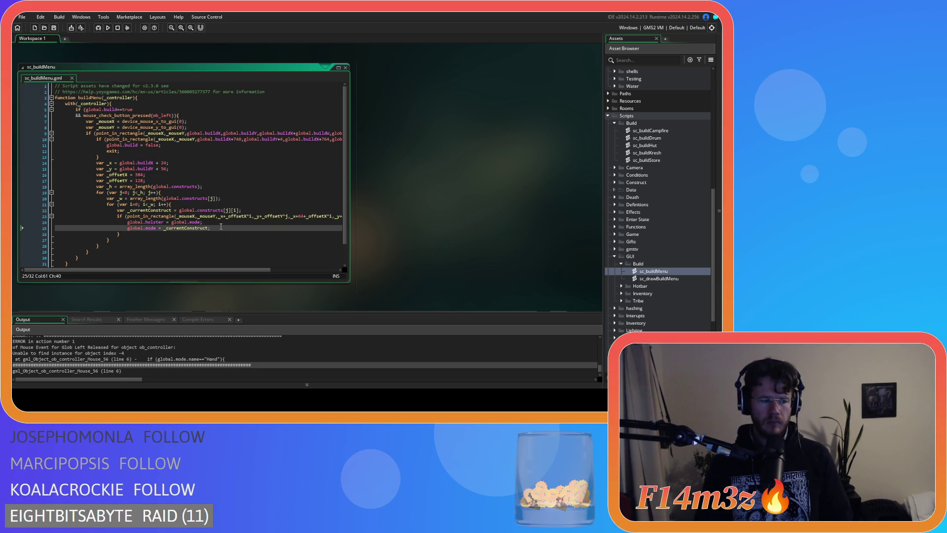
- Run the game with F5 and open its Build window
{"action": "key", "text": "F5"}
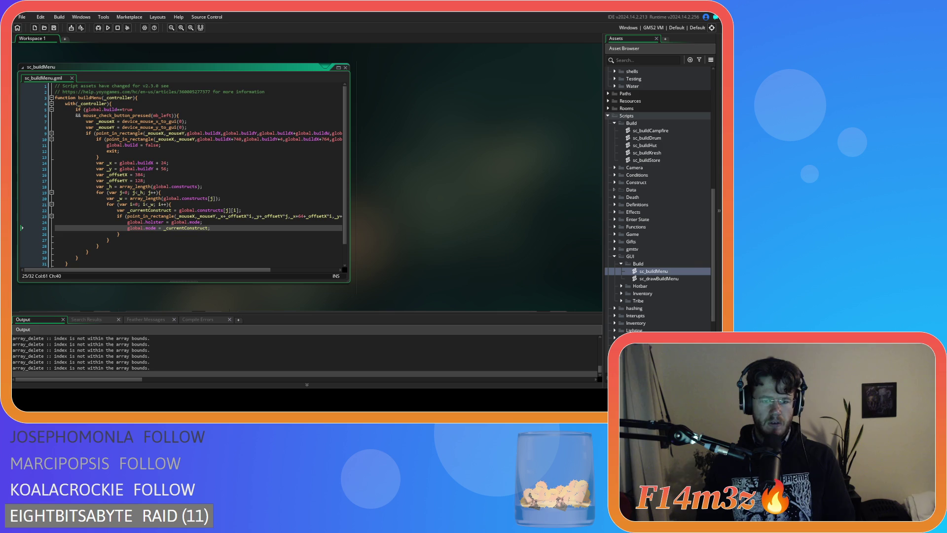
{"action": "key", "text": "alt+Tab"}
{"action": "key", "text": "b"}
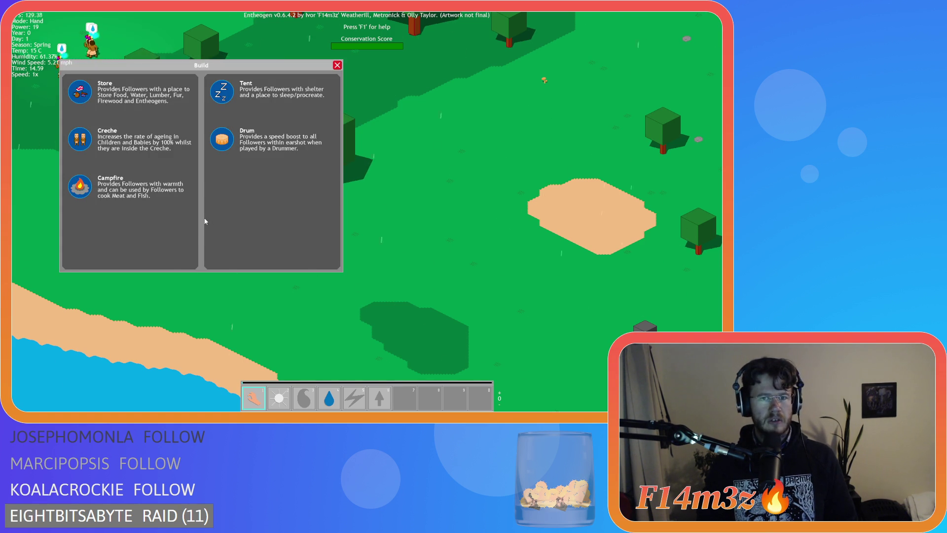
- Choose Drum and place it in the brown clearing
{"action": "left_click", "coordinate": [222, 140]}
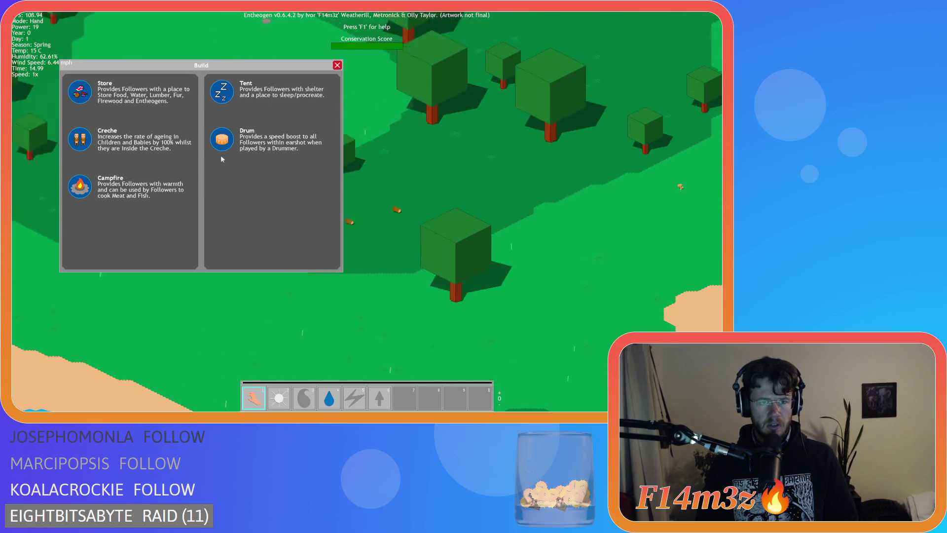
{"action": "key", "text": "s"}
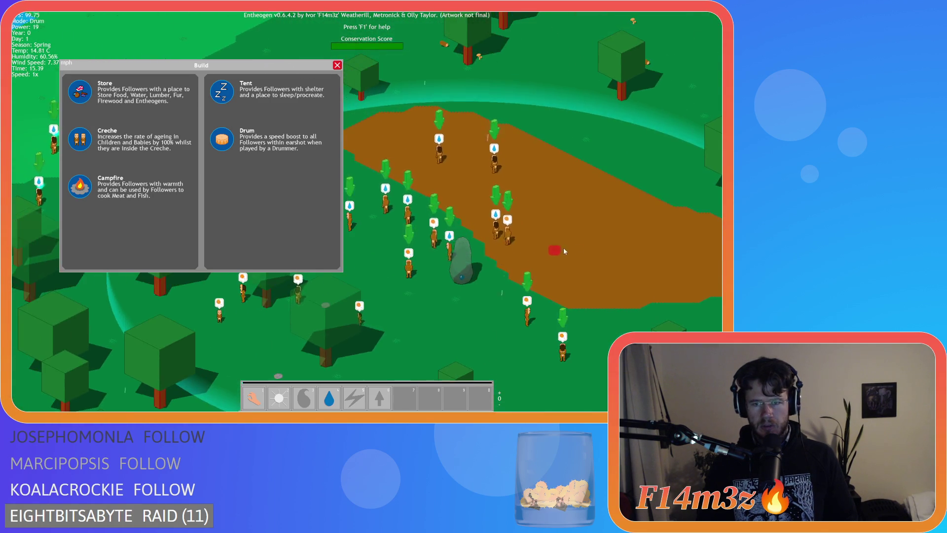
{"action": "left_click", "coordinate": [513, 209]}
- Pan around the forest and stone ring area, then bring up the quit confirmation
{"action": "key", "text": "a"}
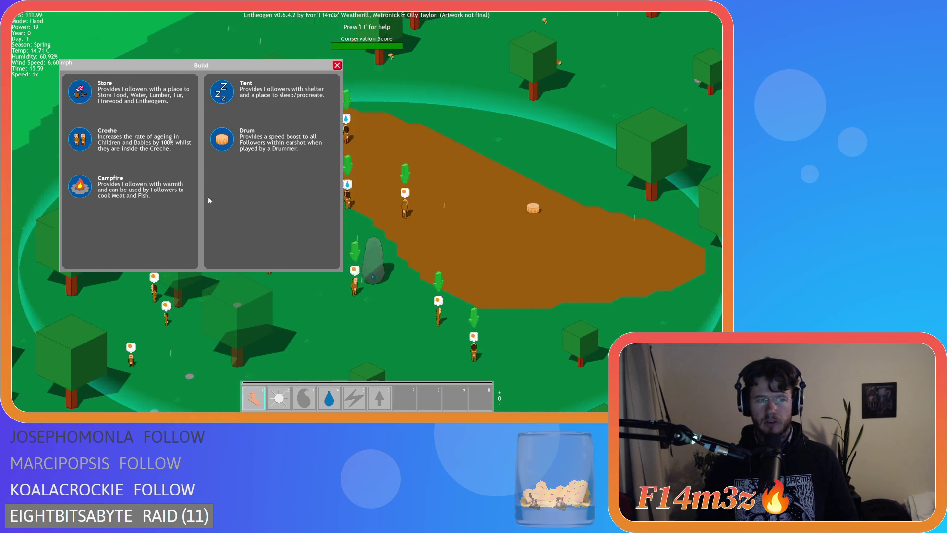
{"action": "key", "text": "s"}
{"action": "key", "text": "a"}
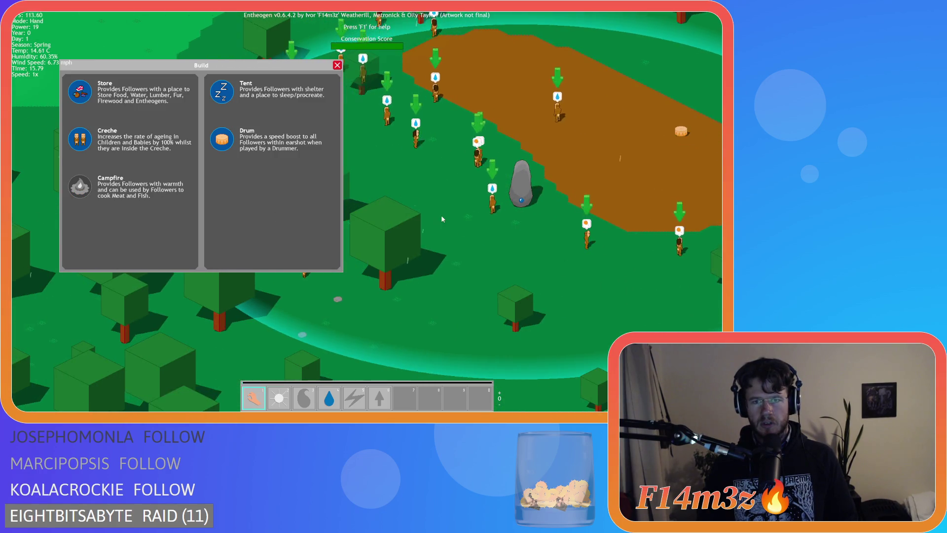
{"action": "key", "text": "w"}
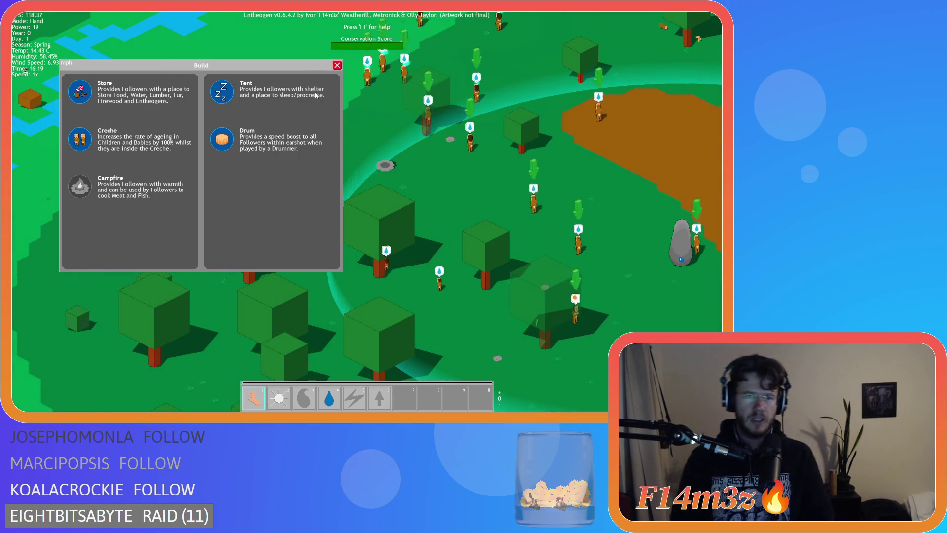
{"action": "key", "text": "a"}
{"action": "key", "text": "d"}
{"action": "key", "text": "a"}
{"action": "left_click_drag", "start_coordinate": [434, 169], "coordinate": [572, 197]}
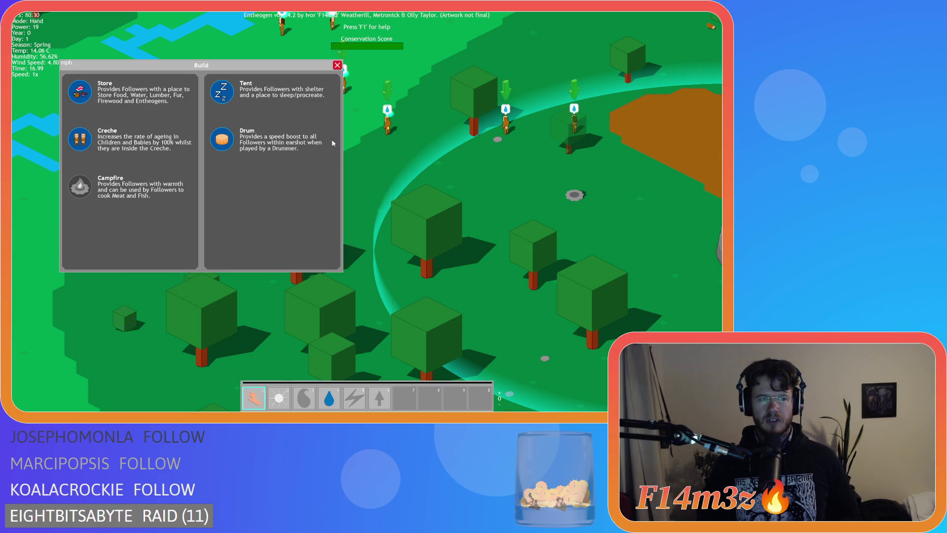
{"action": "key", "text": "d"}
{"action": "key", "text": "w"}
{"action": "key", "text": "a"}
{"action": "key", "text": "s"}
{"action": "key", "text": "a"}
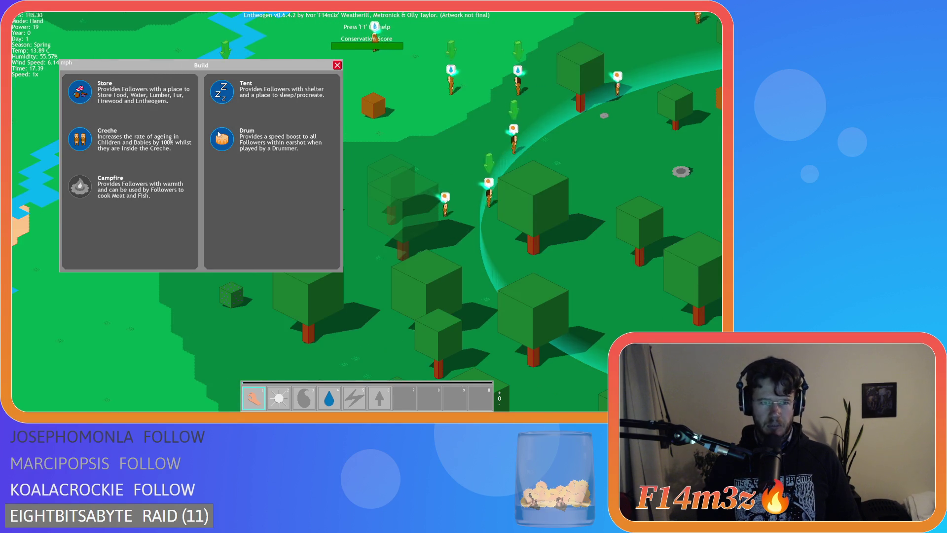
{"action": "key", "text": "Escape"}
{"action": "key", "text": "Escape"}
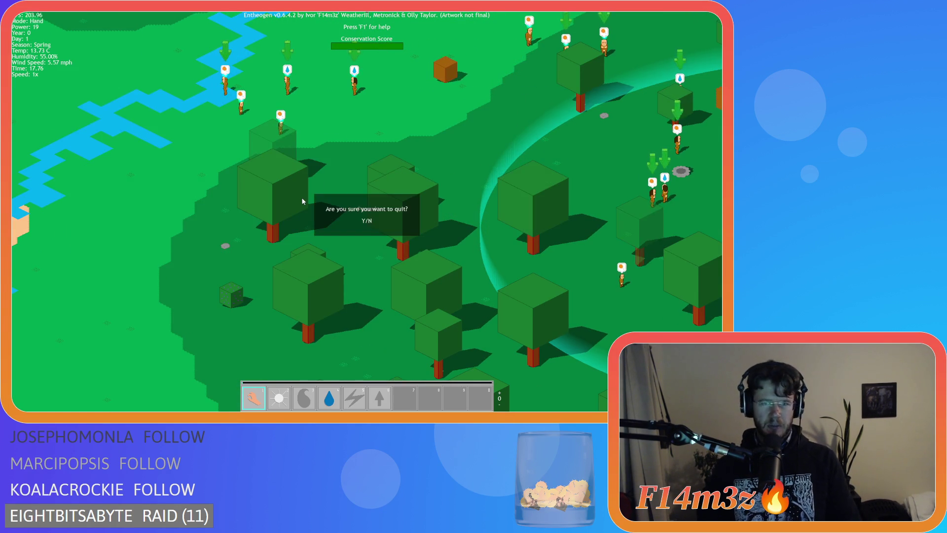
- Confirm quitting the game and return to sc_buildMenu's point_in_rectangle line
{"action": "key", "text": "y"}
{"action": "left_click", "coordinate": [242, 216]}
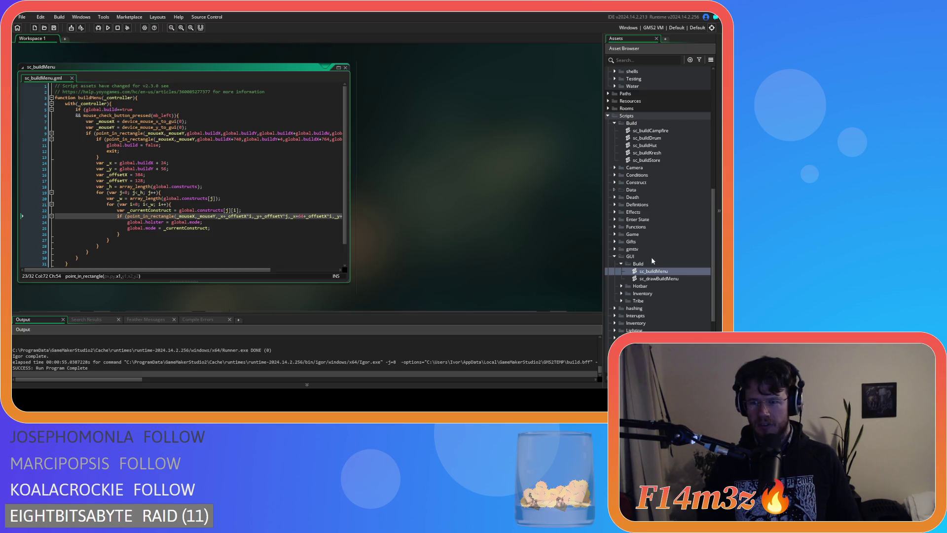
{"action": "scroll", "coordinate": [671, 212], "scroll_direction": "up", "scroll_amount": 2}
- Open sc_buildCampfire, scroll its code, and move on to the ob_controller editors
{"action": "double_click", "coordinate": [650, 175]}
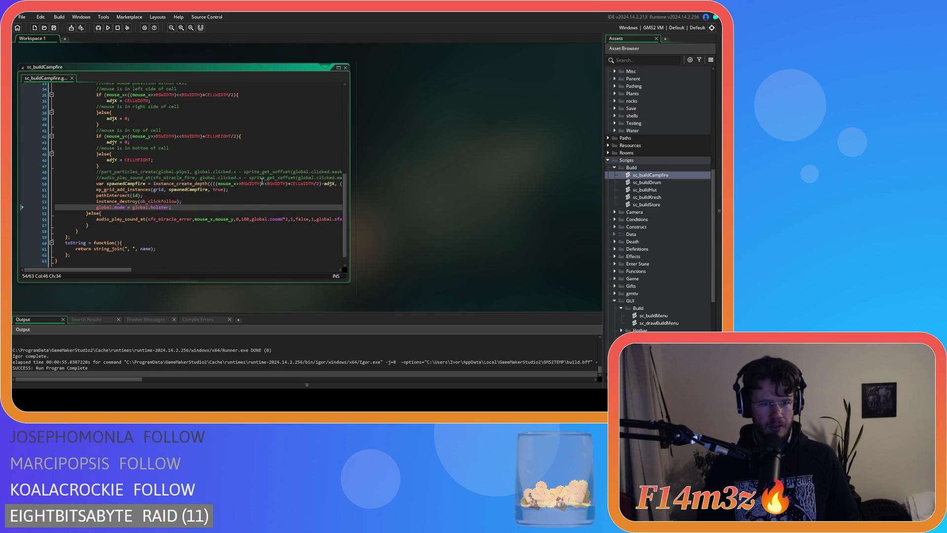
{"action": "scroll", "coordinate": [262, 182], "scroll_direction": "up", "scroll_amount": 5}
{"action": "scroll", "coordinate": [262, 182], "scroll_direction": "up", "scroll_amount": 2}
{"action": "scroll", "coordinate": [261, 182], "scroll_direction": "up", "scroll_amount": 3}
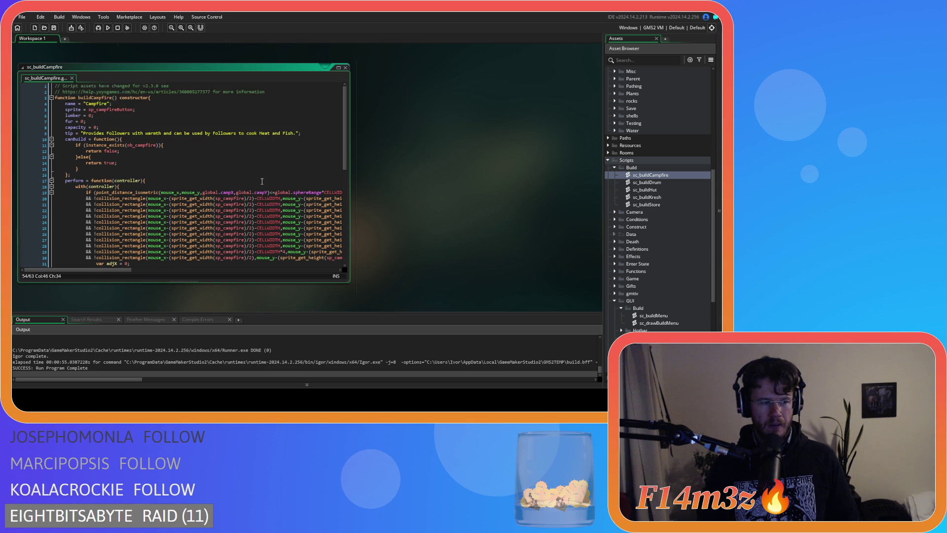
{"action": "scroll", "coordinate": [269, 159], "scroll_direction": "down", "scroll_amount": 3}
{"action": "scroll", "coordinate": [262, 172], "scroll_direction": "up", "scroll_amount": 3}
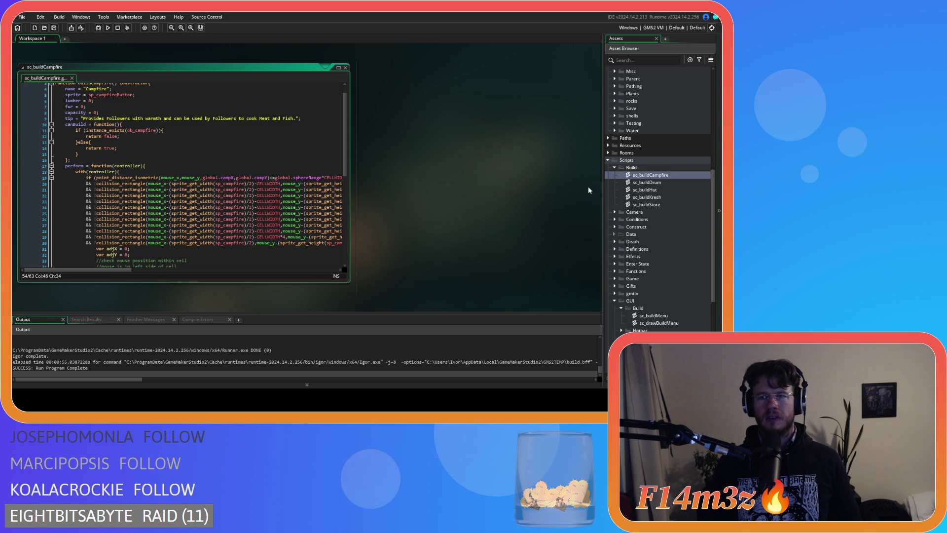
{"action": "scroll", "coordinate": [443, 197], "scroll_direction": "down", "scroll_amount": 5}
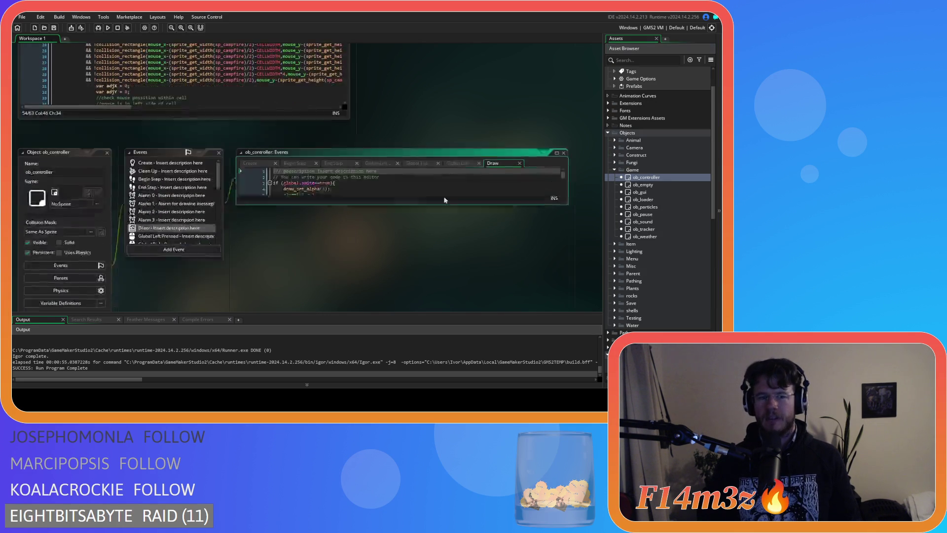
- Step through ob_controller's Begin Step, Global Left Pressed, Global Left Released and Global Tap code
{"action": "left_click", "coordinate": [296, 78]}
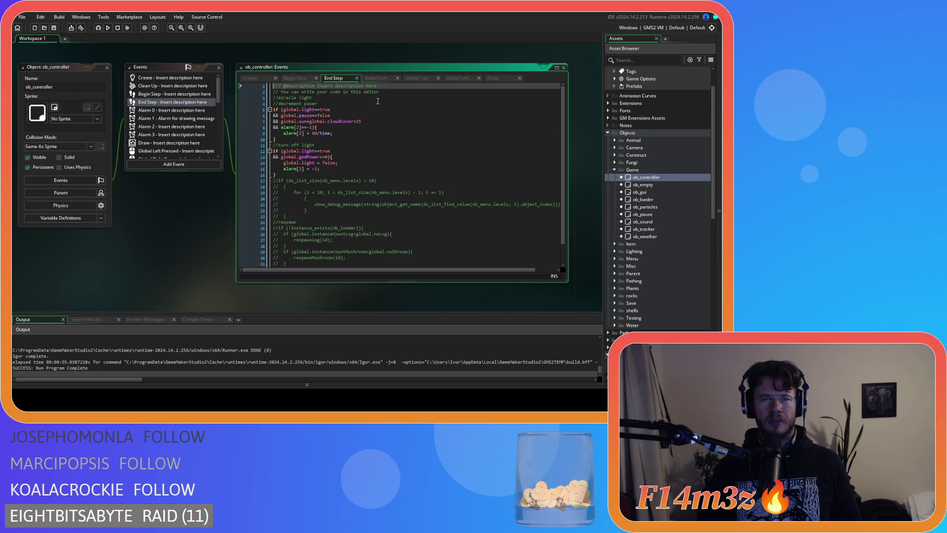
{"action": "left_click", "coordinate": [371, 79]}
{"action": "left_click", "coordinate": [459, 78]}
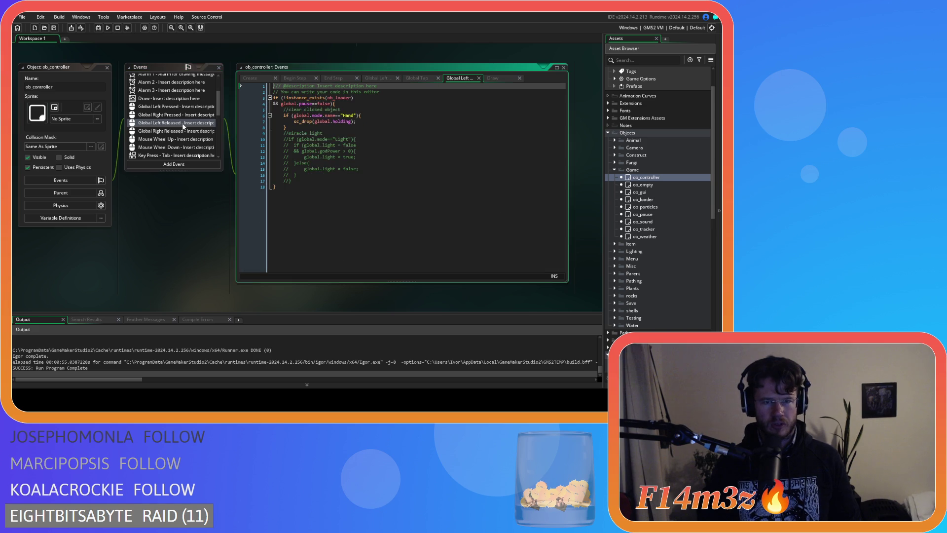
{"action": "left_click", "coordinate": [365, 134]}
{"action": "left_click", "coordinate": [365, 124]}
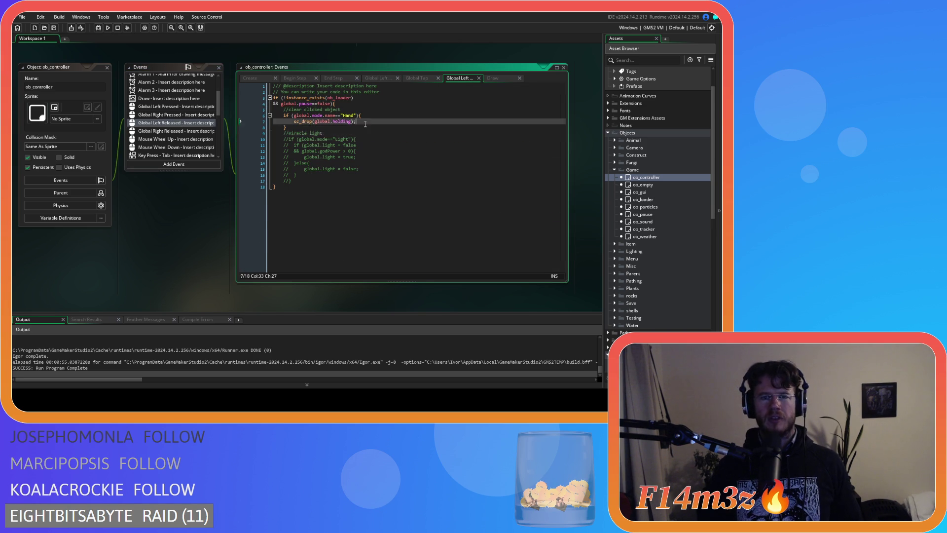
{"action": "left_click", "coordinate": [419, 78]}
{"action": "left_click", "coordinate": [450, 78]}
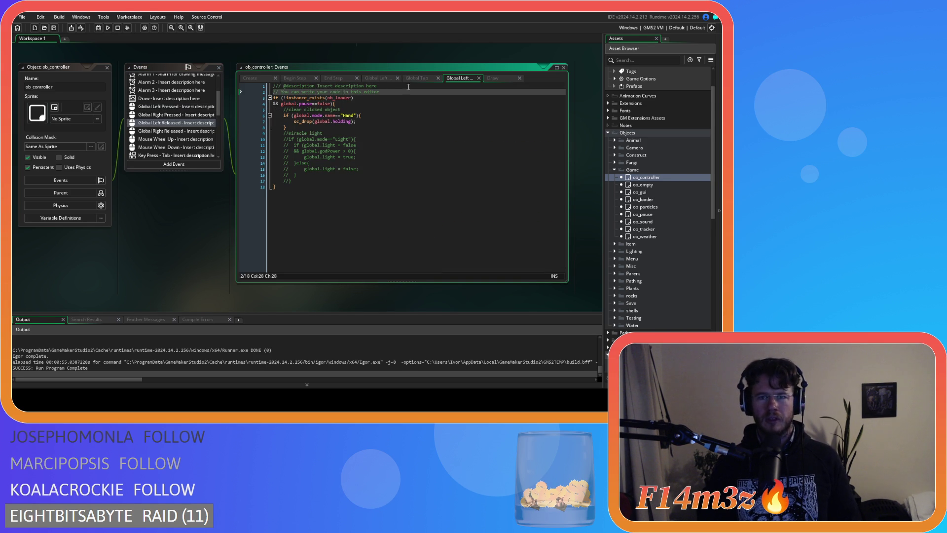
{"action": "left_click", "coordinate": [422, 78]}
{"action": "left_click", "coordinate": [316, 161]}
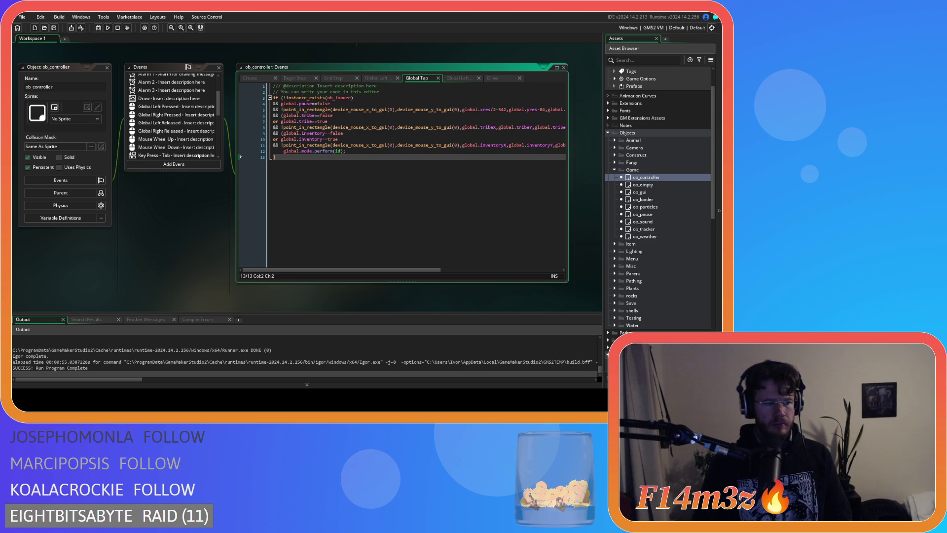
- Add a global.inventory point_in_rectangle check before global.mode.perform(id) in Global Tap
{"action": "left_click", "coordinate": [405, 145]}
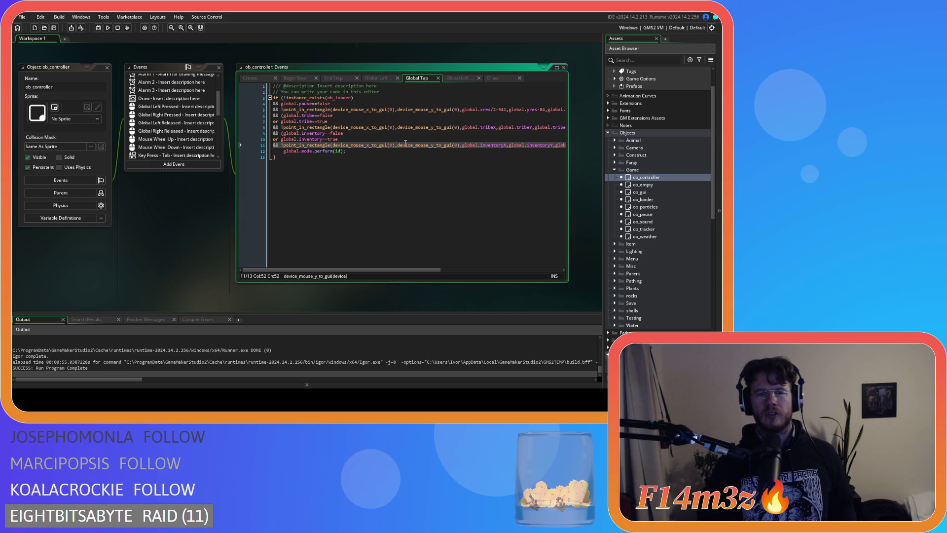
{"action": "mouse_move", "coordinate": [369, 270]}
{"action": "left_mouse_down"}
{"action": "mouse_move", "coordinate": [378, 271]}
{"action": "mouse_move", "coordinate": [367, 271]}
{"action": "left_mouse_up"}
{"action": "left_click", "coordinate": [319, 133]}
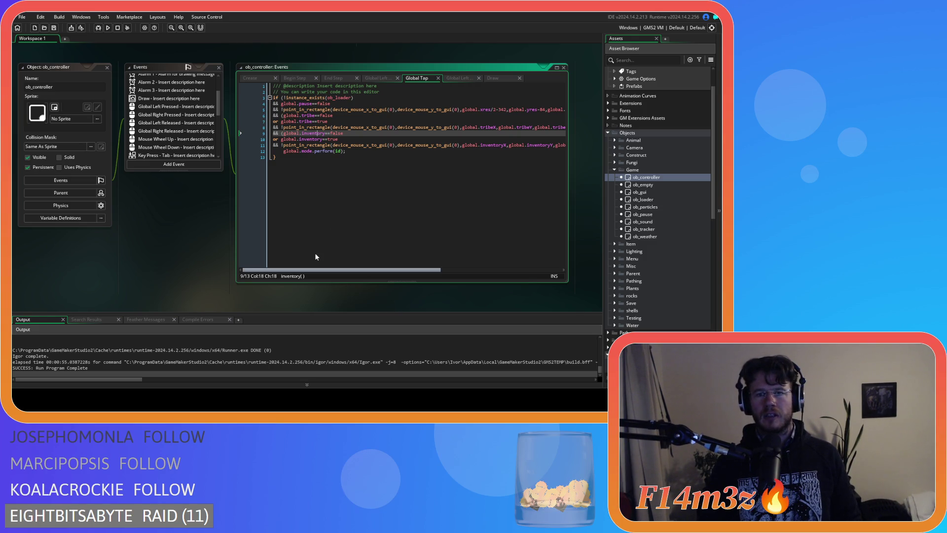
{"action": "scroll", "coordinate": [317, 256], "scroll_direction": "right", "scroll_amount": 5}
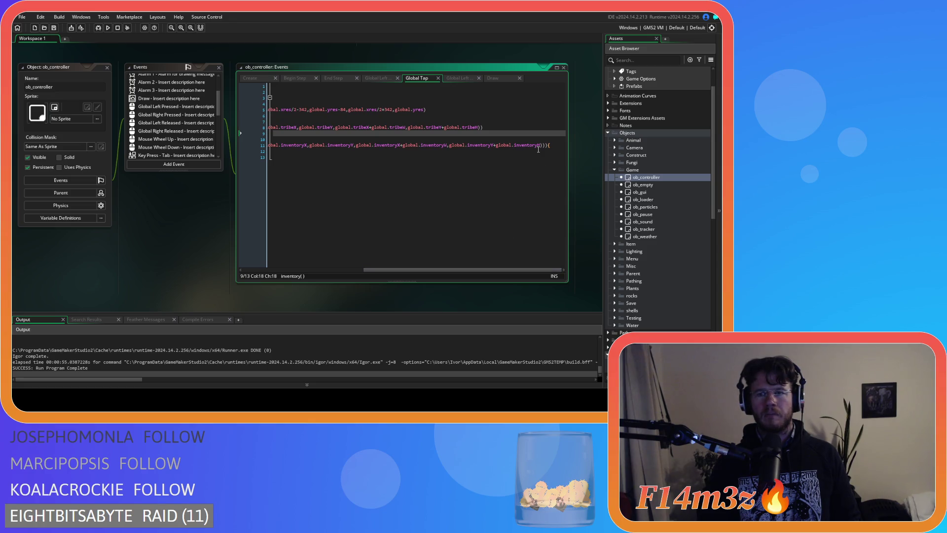
- Copy the tribe-window condition lines (global.tribe flag and tribe bounds test)
{"action": "left_click", "coordinate": [485, 126]}
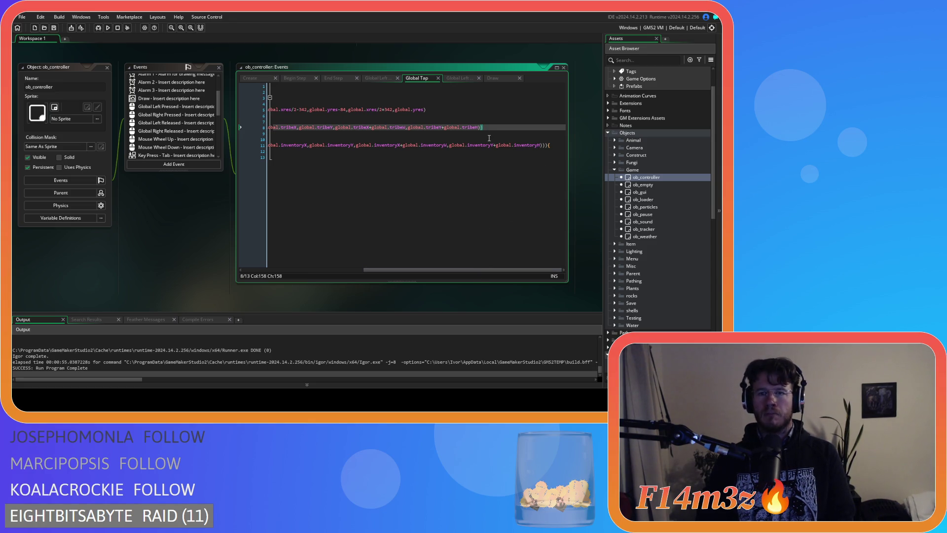
{"action": "type", "text": "{"}
{"action": "mouse_move", "coordinate": [485, 127]}
{"action": "left_mouse_down"}
{"action": "mouse_move", "coordinate": [284, 126]}
{"action": "mouse_move", "coordinate": [273, 115]}
{"action": "left_mouse_up"}
{"action": "right_click", "coordinate": [293, 121]}
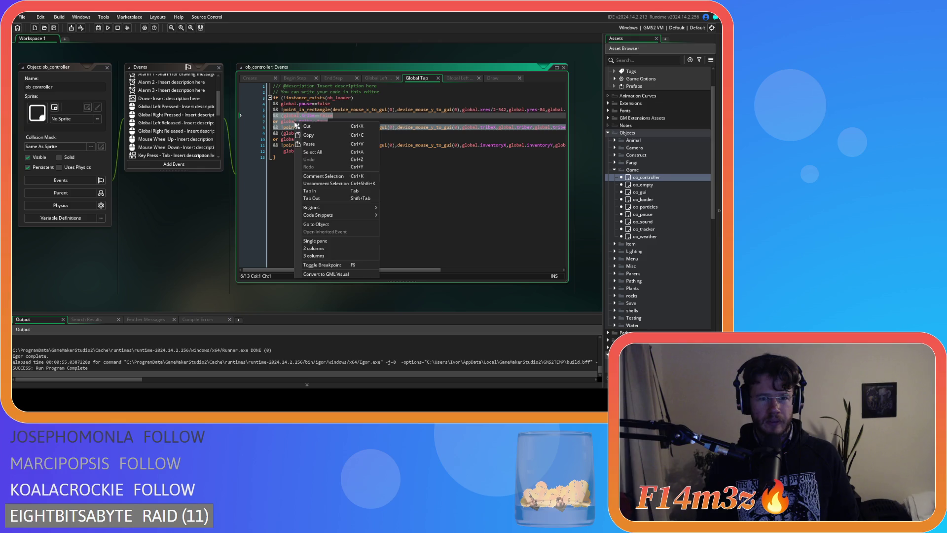
{"action": "left_click", "coordinate": [318, 138]}
- Paste the tribe condition on a new line after the inventory condition
{"action": "left_click", "coordinate": [408, 259]}
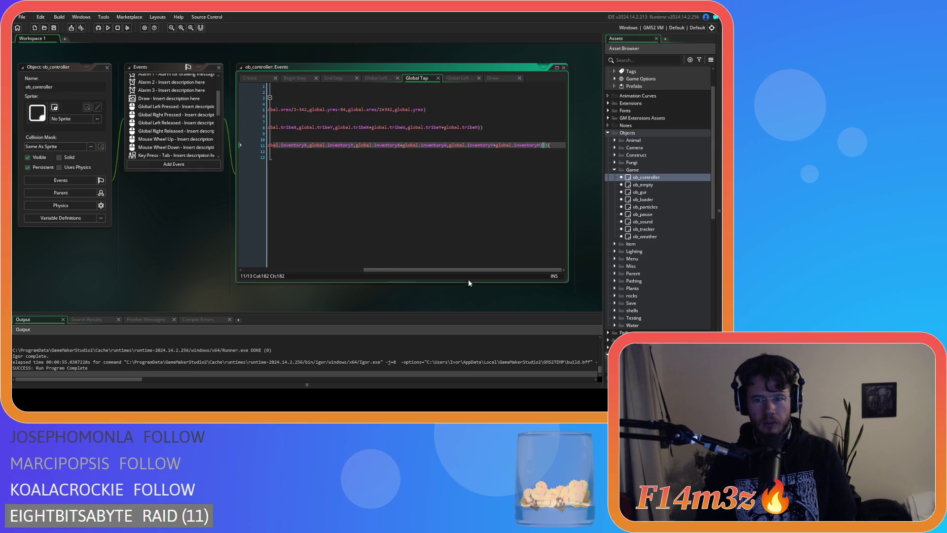
{"action": "key", "text": "Up"}
{"action": "key", "text": "Up"}
{"action": "key", "text": "End"}
{"action": "left_click_drag", "start_coordinate": [486, 270], "coordinate": [347, 272]}
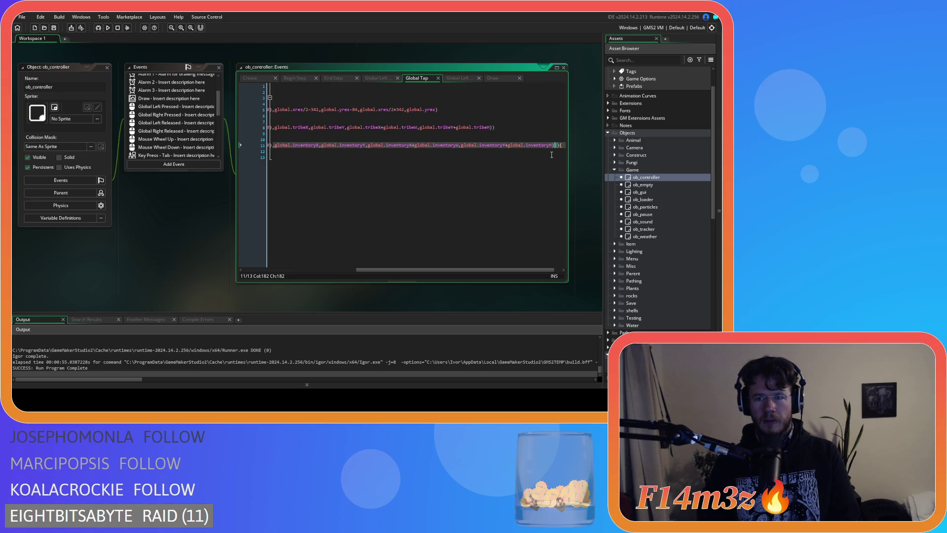
{"action": "key", "text": "Return"}
{"action": "type", "text": "{"}
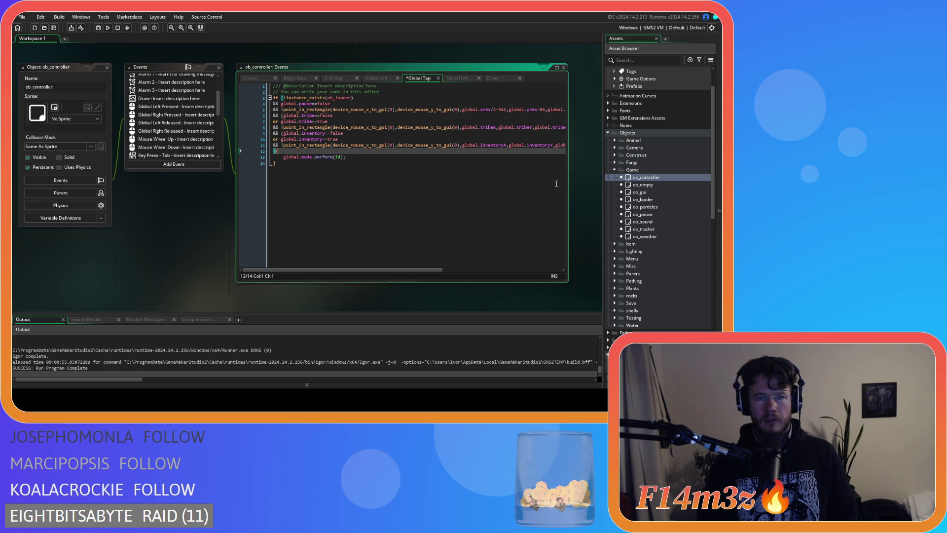
{"action": "key", "text": "ctrl+v"}
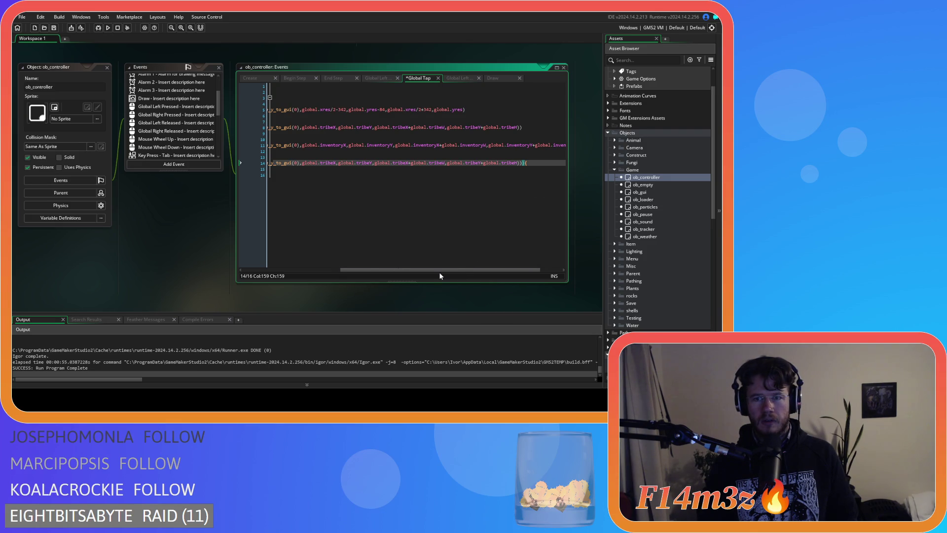
{"action": "left_click_drag", "start_coordinate": [368, 269], "coordinate": [269, 269]}
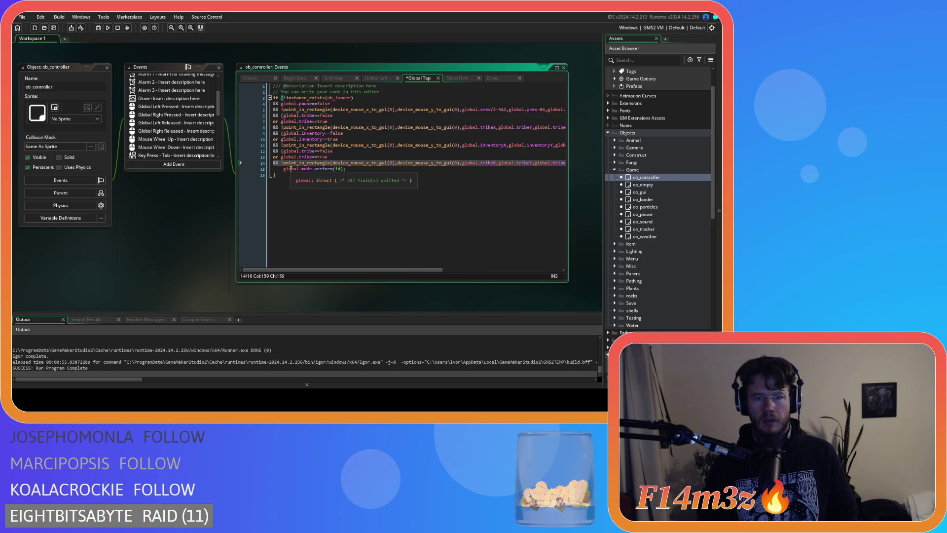
{"action": "left_click", "coordinate": [281, 151]}
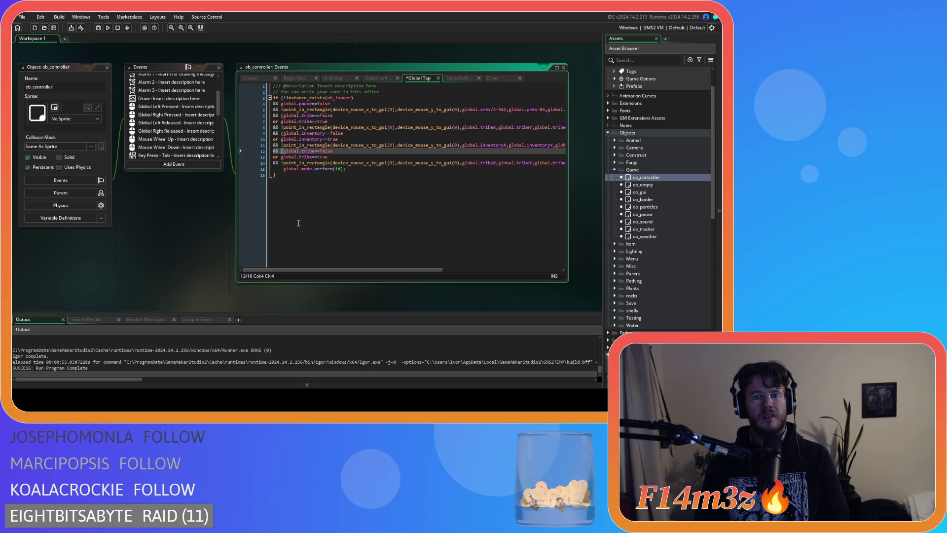
- Change the global.tribe references on lines 12 and 13 to global.build
{"action": "double_click", "coordinate": [308, 151]}
{"action": "type", "text": "build"}
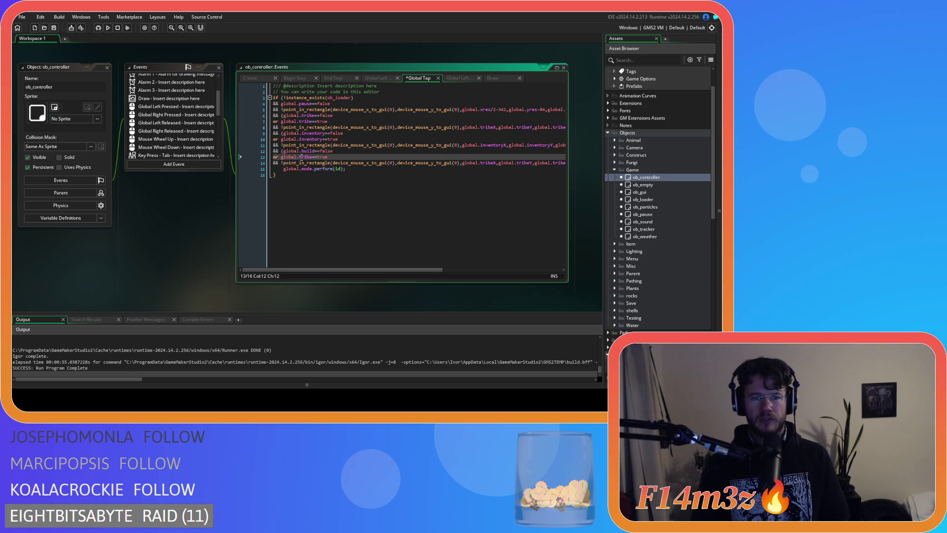
{"action": "double_click", "coordinate": [305, 157]}
{"action": "type", "text": "build"}
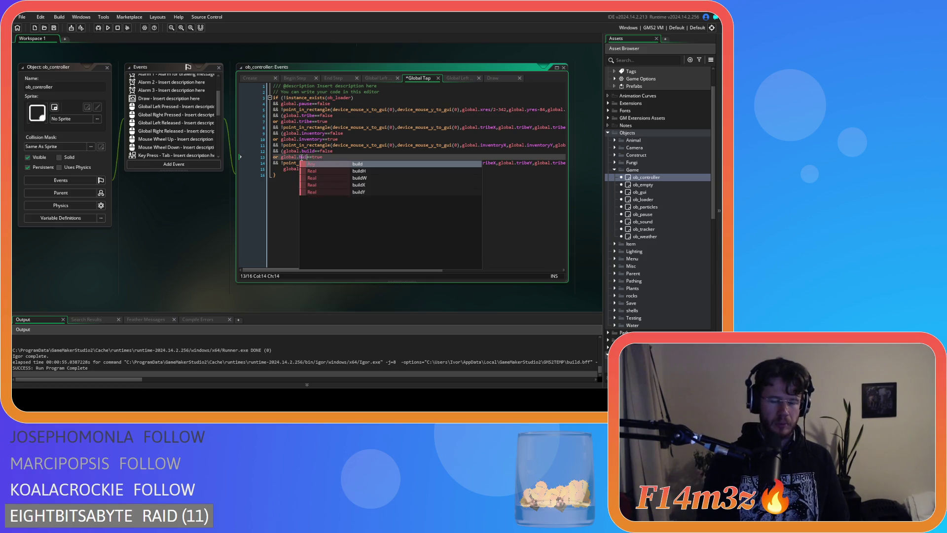
{"action": "left_click", "coordinate": [345, 139]}
{"action": "scroll", "coordinate": [491, 270], "scroll_direction": "right", "scroll_amount": 5}
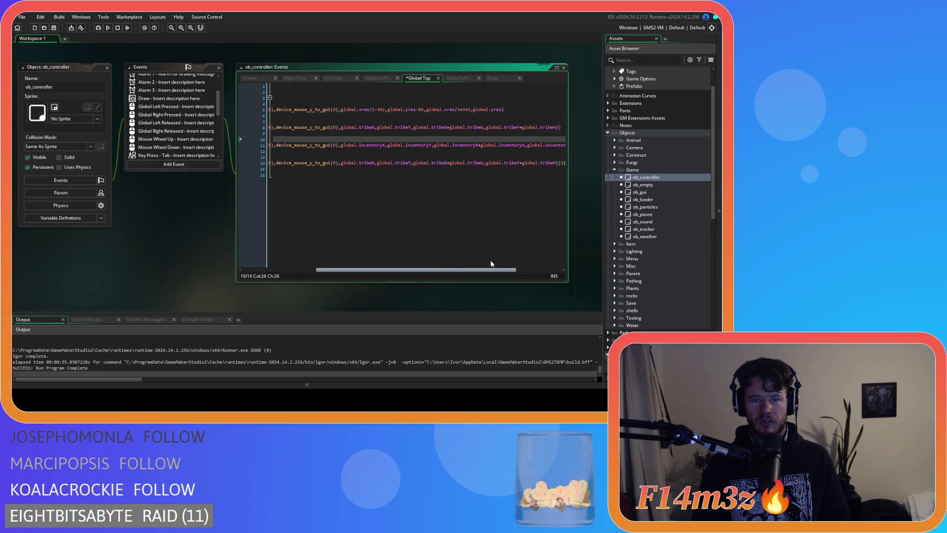
- Rename tribeX, tribeY, tribeX and tribeW in line 14's rectangle check to buildX, buildY, buildX, buildW
{"action": "left_click", "coordinate": [370, 163]}
{"action": "double_click", "coordinate": [356, 163]}
{"action": "type", "text": "build"}
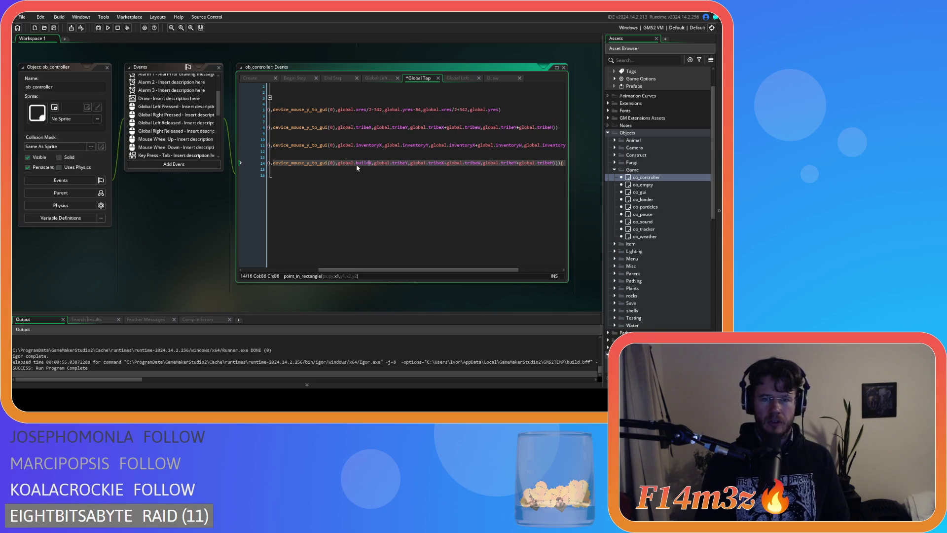
{"action": "double_click", "coordinate": [401, 163]}
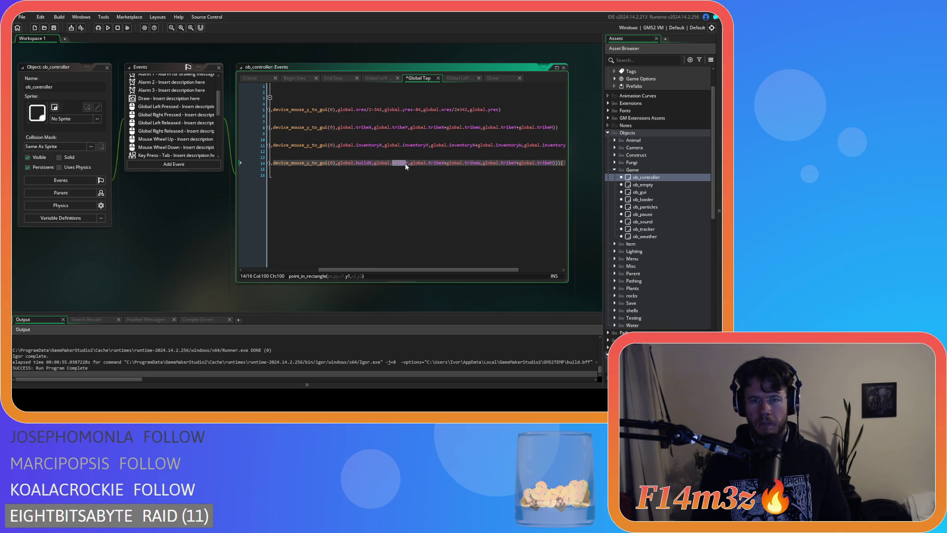
{"action": "type", "text": "build"}
{"action": "double_click", "coordinate": [434, 162]}
{"action": "type", "text": "build"}
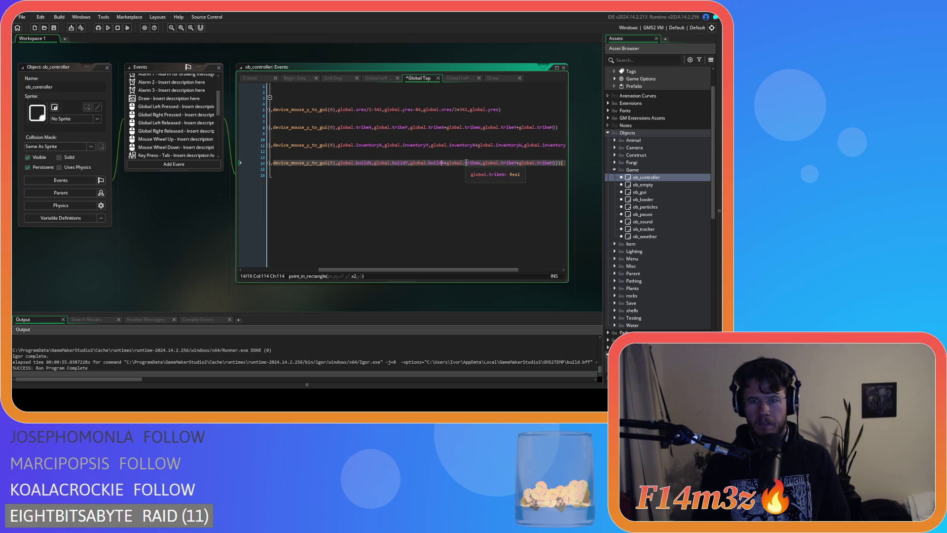
{"action": "double_click", "coordinate": [468, 163]}
{"action": "type", "text": "build"}
- Rename the last tribeY and tribeH on line 14 to buildY and buildH
{"action": "left_click", "coordinate": [502, 163]}
{"action": "left_click_drag", "start_coordinate": [501, 164], "coordinate": [514, 163]}
{"action": "type", "text": "build"}
{"action": "double_click", "coordinate": [545, 163]}
{"action": "type", "text": "build"}
{"action": "left_click_drag", "start_coordinate": [450, 269], "coordinate": [313, 269]}
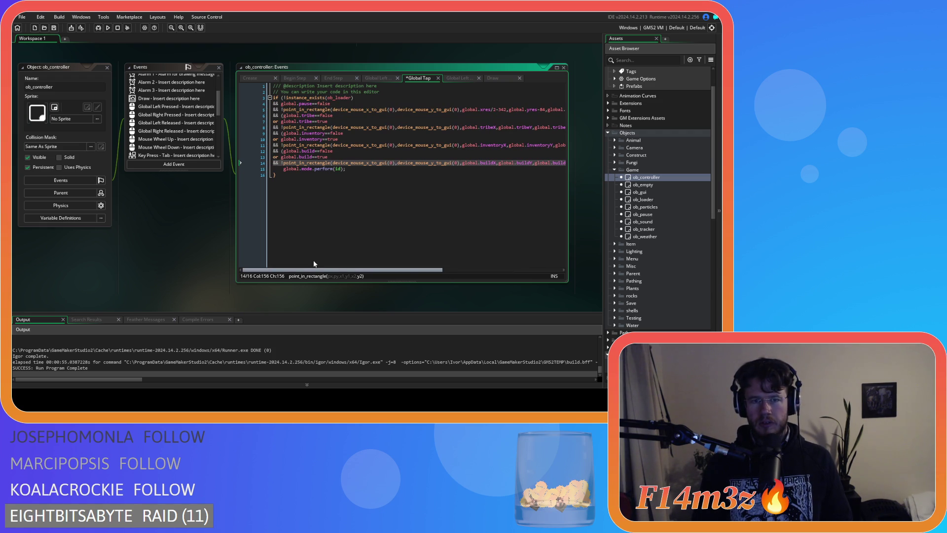
{"action": "left_click", "coordinate": [333, 110]}
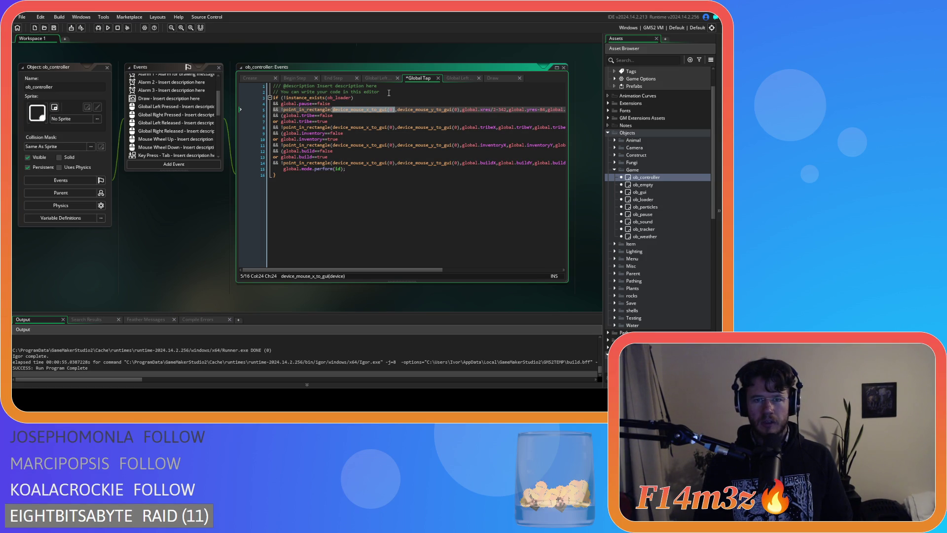
{"action": "left_click", "coordinate": [388, 93]}
- Declare var _mouseX = device_mouse_x_to_gui(0); above the if-statement
{"action": "key", "text": "Return"}
{"action": "type", "text": "var "}
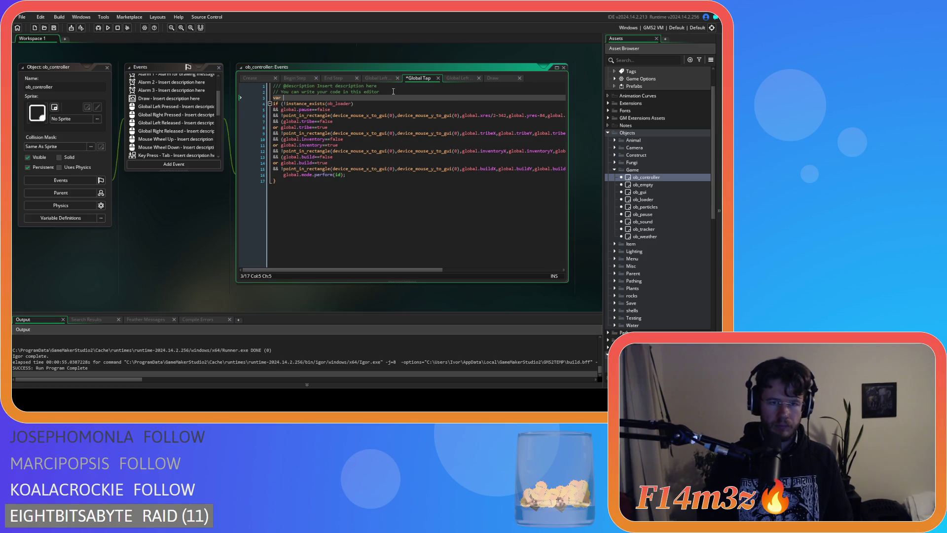
{"action": "type", "text": "_mousex "}
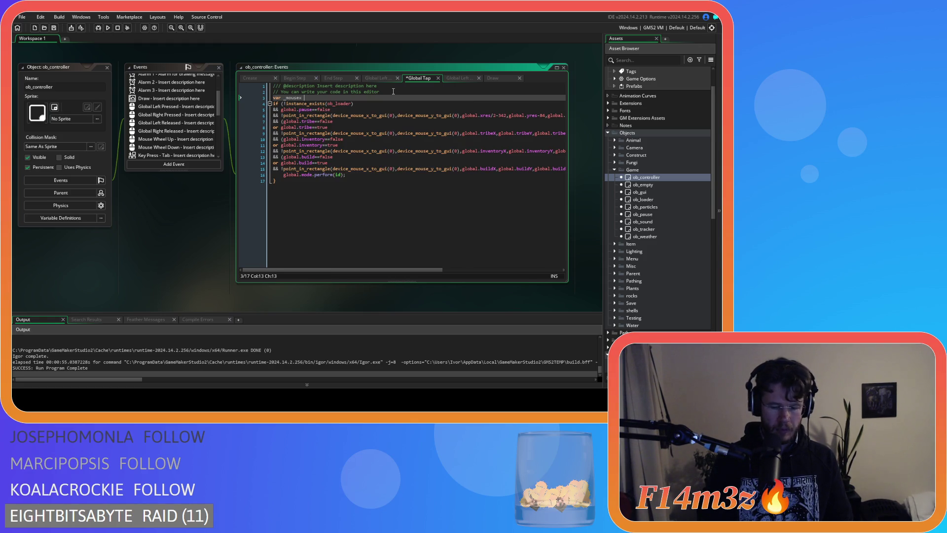
{"action": "type", "text": "= device_mouse_x_to_gui(0)"}
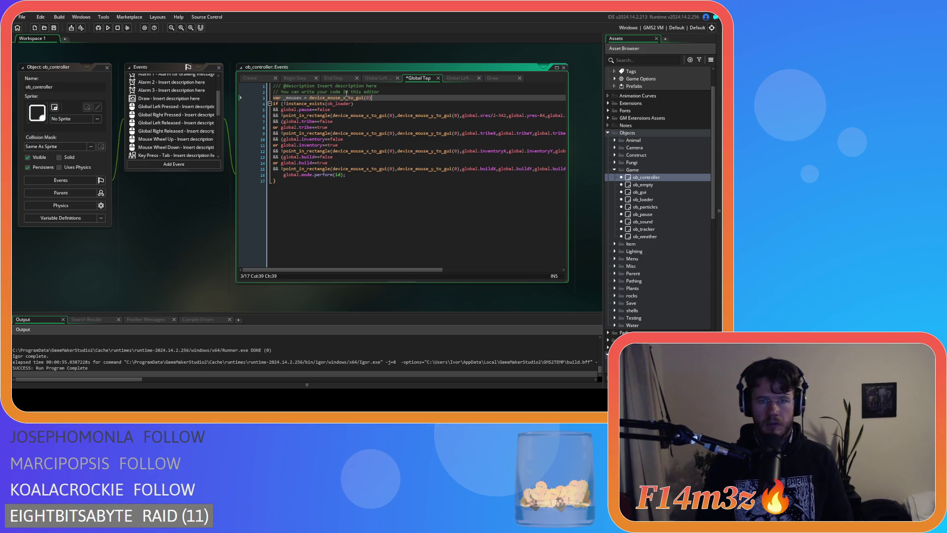
{"action": "left_click", "coordinate": [301, 98]}
{"action": "key", "text": "BackSpace"}
{"action": "type", "text": "X"}
{"action": "key", "text": "End"}
{"action": "type", "text": ";"}
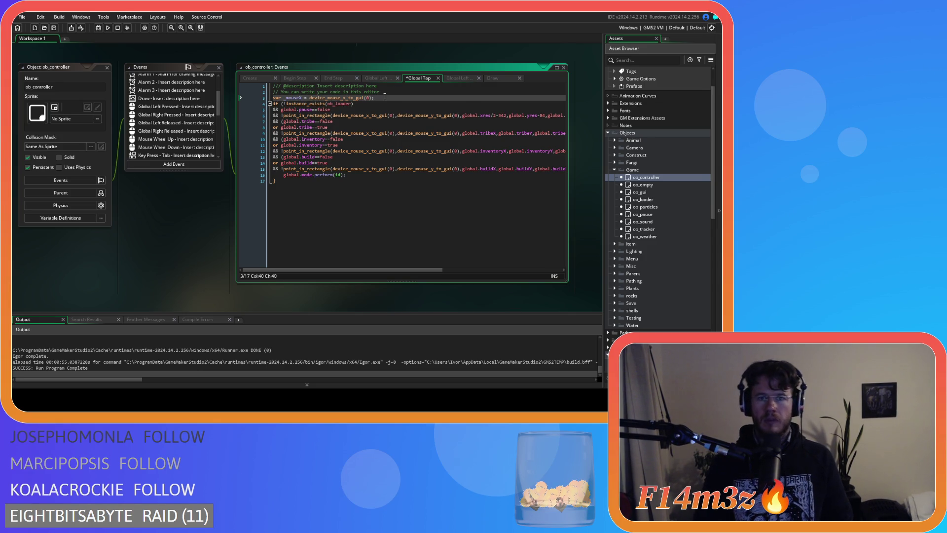
- Duplicate the line into var _mouseY = device_mouse_y_to_gui(0); and save the code
{"action": "key", "text": "ctrl+d"}
{"action": "left_click", "coordinate": [301, 104]}
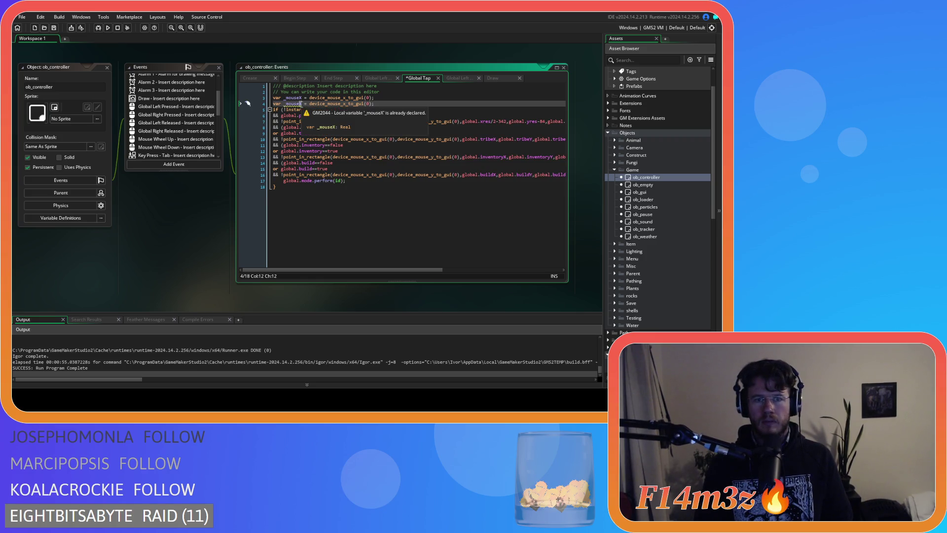
{"action": "key", "text": "BackSpace"}
{"action": "type", "text": "Y"}
{"action": "left_click", "coordinate": [347, 104]}
{"action": "key", "text": "BackSpace"}
{"action": "type", "text": "y"}
{"action": "key", "text": "ctrl+s"}
- Search the code for device_mouse_x_to_gui(0) from line 7
{"action": "left_click_drag", "start_coordinate": [396, 122], "coordinate": [335, 120]}
{"action": "key", "text": "ctrl+f"}
{"action": "left_click", "coordinate": [302, 97]}
- Replace the device_mouse_x_to_gui(0) calls after the declaration with _mouseX
{"action": "left_click", "coordinate": [447, 96]}
{"action": "type", "text": "_mouseX"}
{"action": "left_click", "coordinate": [523, 105]}
{"action": "left_click", "coordinate": [522, 105]}
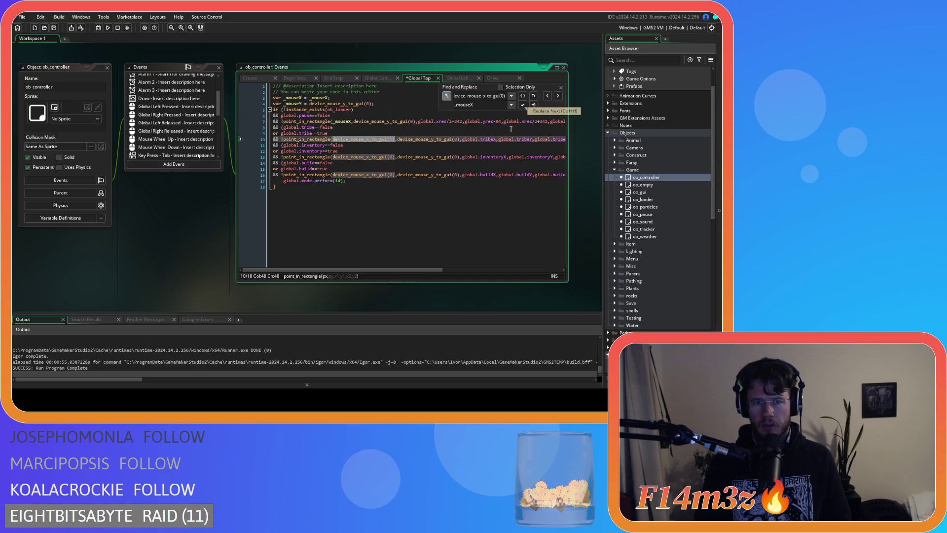
{"action": "left_click", "coordinate": [496, 156]}
{"action": "key", "text": "ctrl+z"}
{"action": "key", "text": "ctrl+z"}
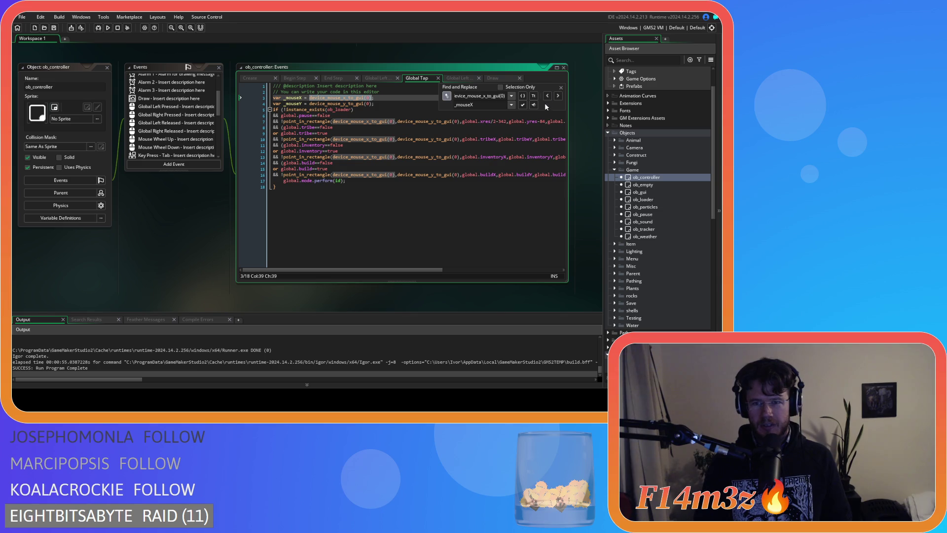
{"action": "left_click", "coordinate": [558, 96]}
{"action": "left_click", "coordinate": [523, 104]}
{"action": "left_click", "coordinate": [523, 105]}
{"action": "left_click", "coordinate": [522, 105]}
{"action": "left_click", "coordinate": [522, 104]}
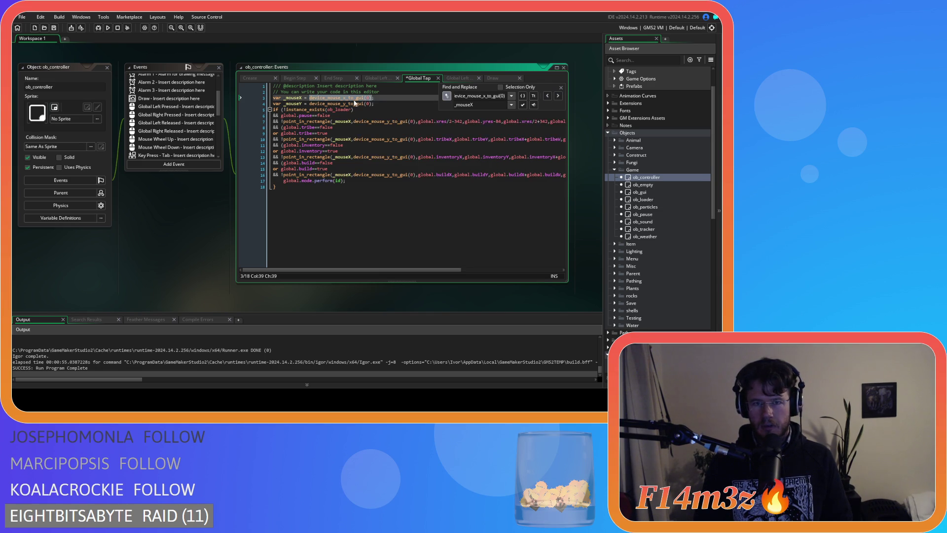
- Replace the device_mouse_y_to_gui(0) calls after the declaration with _mouseY
{"action": "double_click", "coordinate": [294, 104]}
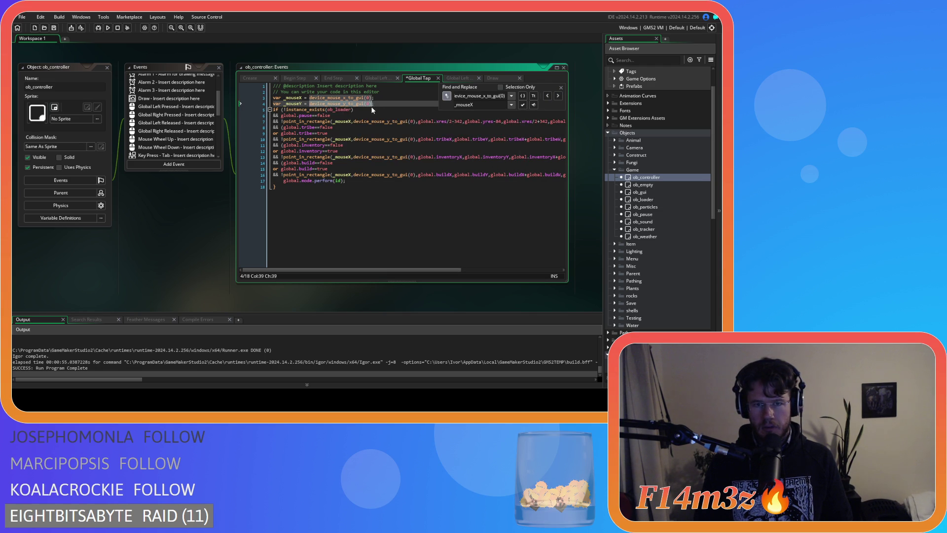
{"action": "left_click", "coordinate": [486, 96]}
{"action": "key", "text": "BackSpace"}
{"action": "type", "text": "y"}
{"action": "left_click", "coordinate": [474, 105]}
{"action": "key", "text": "BackSpace"}
{"action": "type", "text": "Y"}
{"action": "left_click", "coordinate": [522, 104]}
{"action": "left_click", "coordinate": [522, 105]}
{"action": "left_click", "coordinate": [523, 105]}
{"action": "left_click", "coordinate": [522, 105]}
{"action": "left_click", "coordinate": [523, 105]}
{"action": "key", "text": "Escape"}
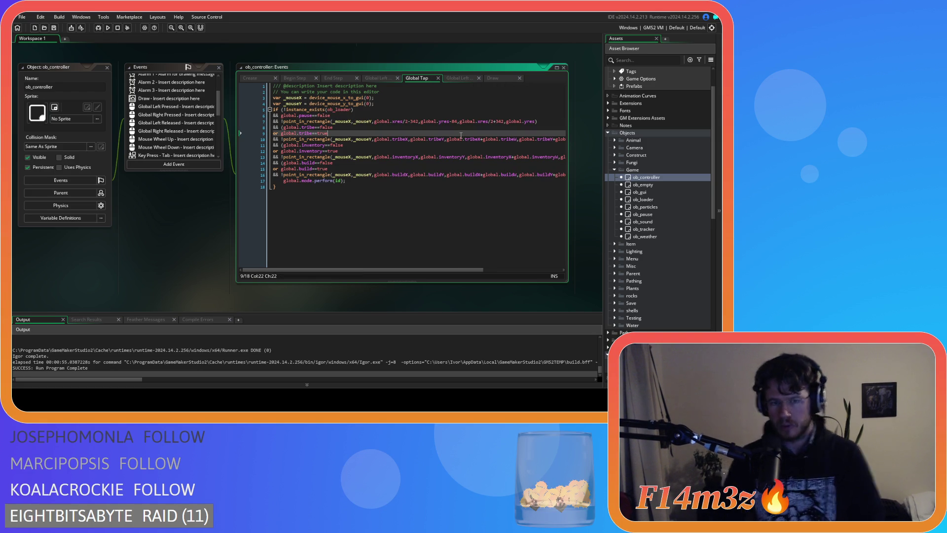
- Review line 14 and the global.mode.perform(id) line, then save the project
{"action": "left_click", "coordinate": [340, 163]}
{"action": "left_click", "coordinate": [408, 200]}
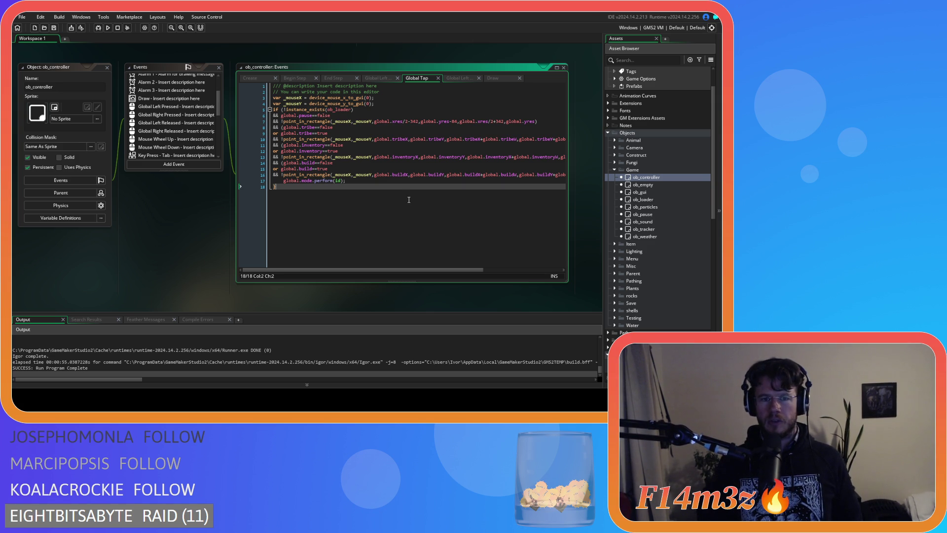
{"action": "left_click_drag", "start_coordinate": [283, 180], "coordinate": [352, 182]}
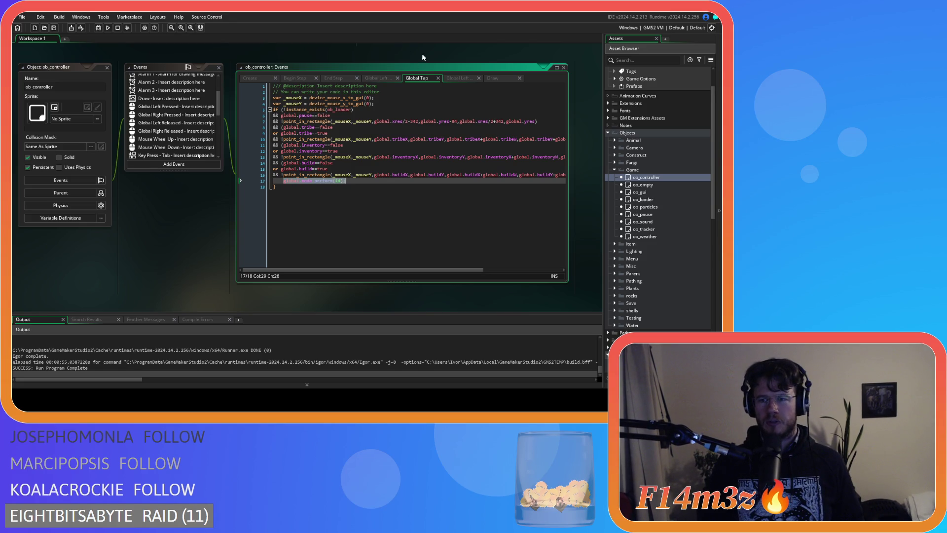
{"action": "left_click", "coordinate": [301, 181]}
{"action": "left_click", "coordinate": [383, 179]}
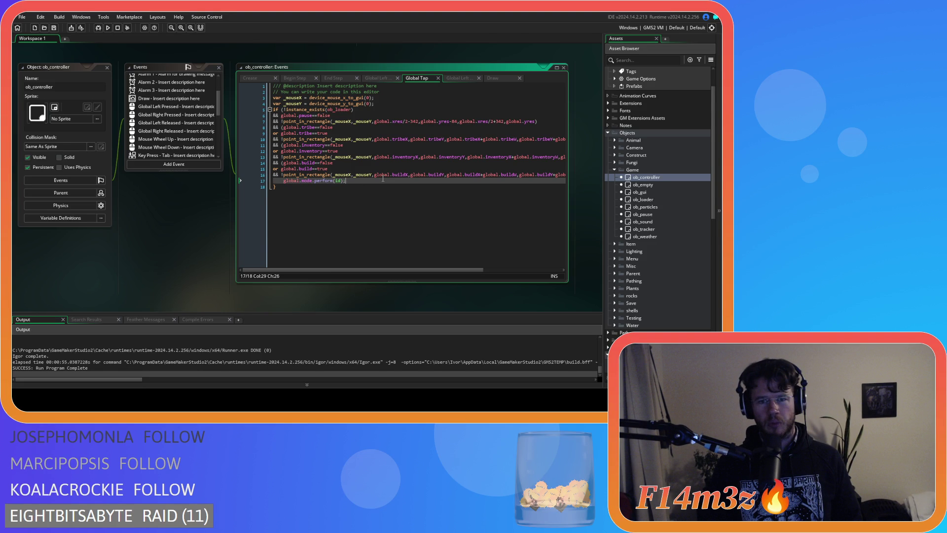
{"action": "key", "text": "Down"}
{"action": "left_click", "coordinate": [52, 29]}
- Run the game with F5, choose the Campfire and pan across the map
{"action": "left_click", "coordinate": [375, 192]}
{"action": "key", "text": "F5"}
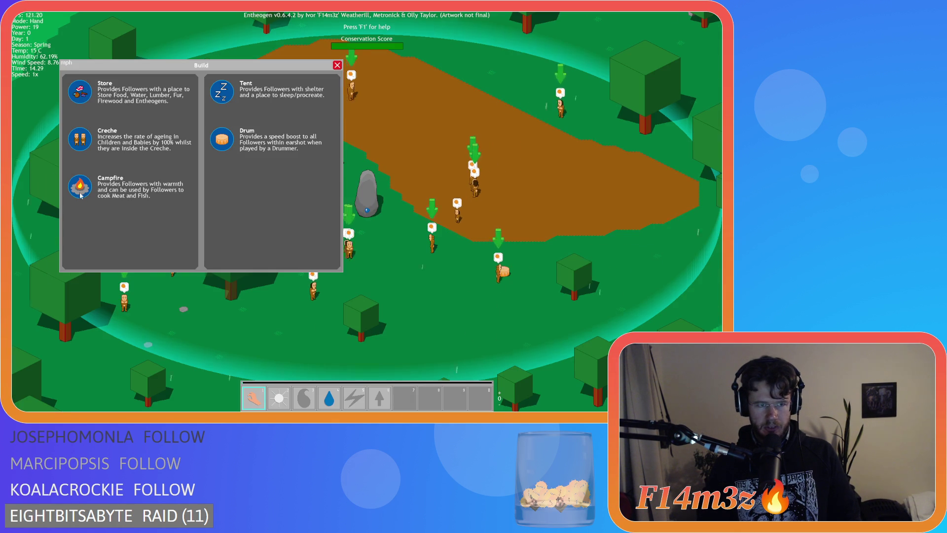
{"action": "left_click", "coordinate": [80, 187]}
{"action": "key", "text": "a"}
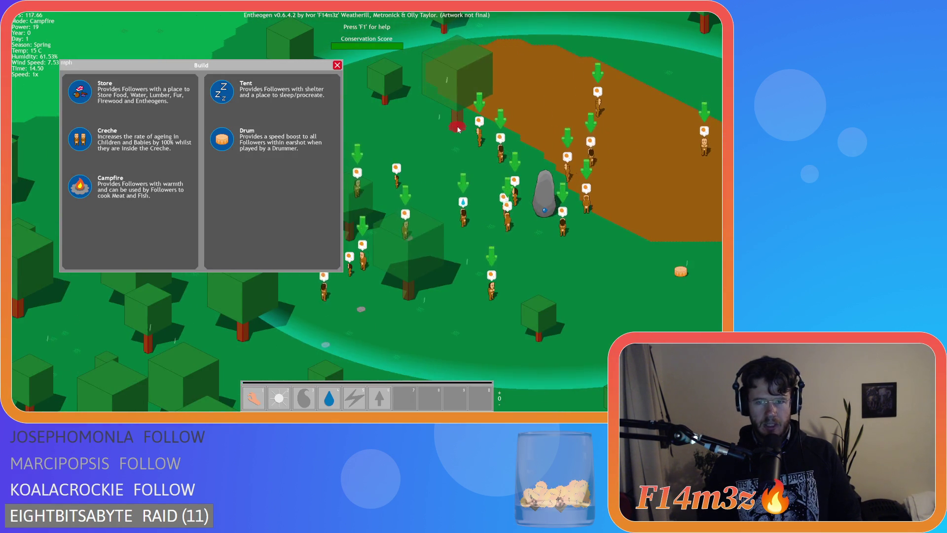
{"action": "key", "text": "a"}
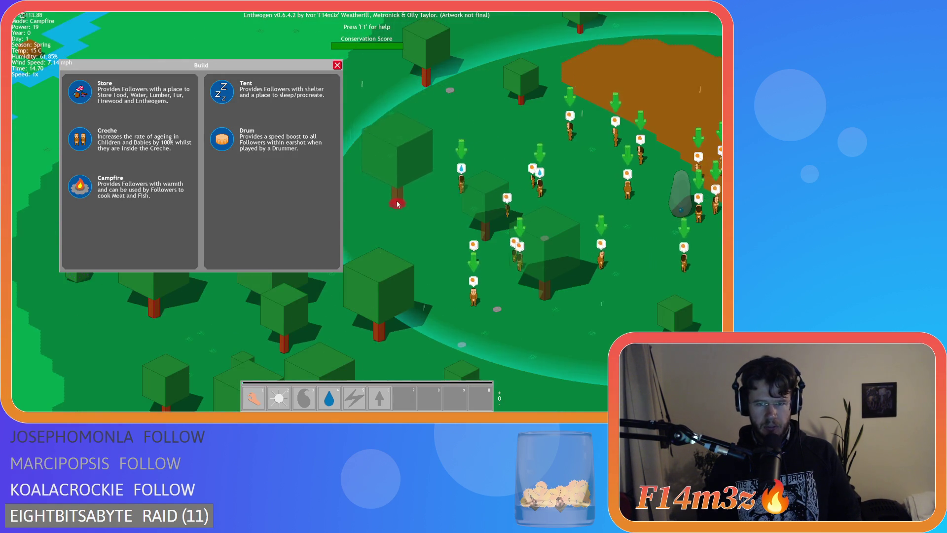
- Close the Build window, quit to the title screen and close the game window
{"action": "key", "text": "b"}
{"action": "key", "text": "Escape"}
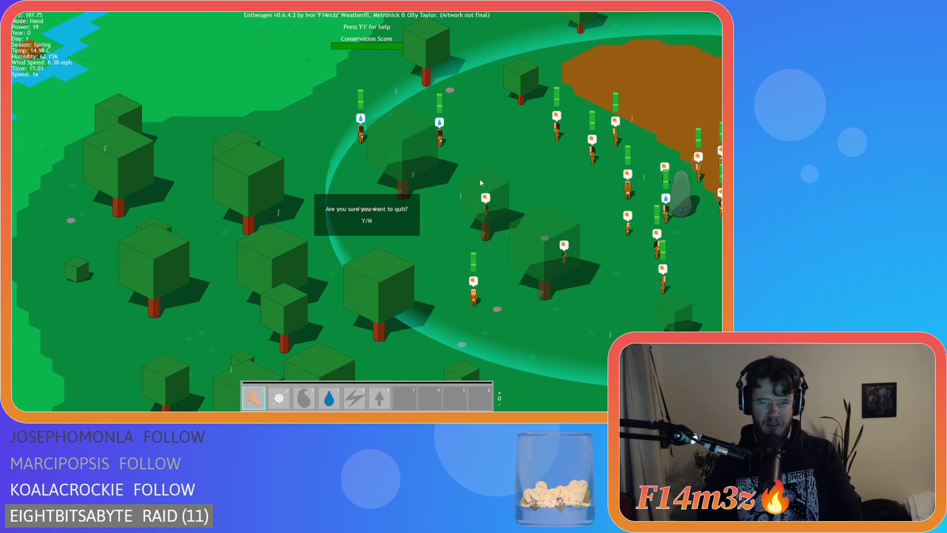
{"action": "key", "text": "Return"}
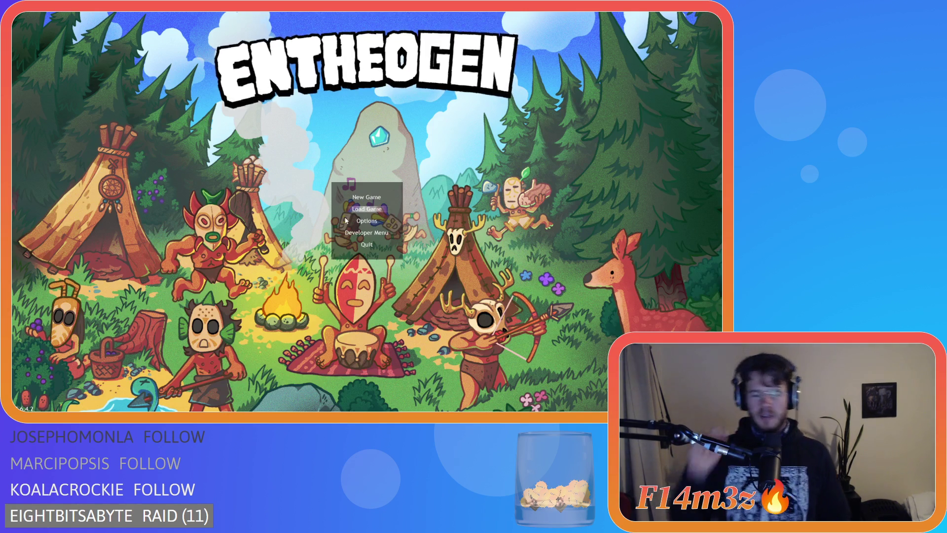
{"action": "left_click", "coordinate": [367, 244]}
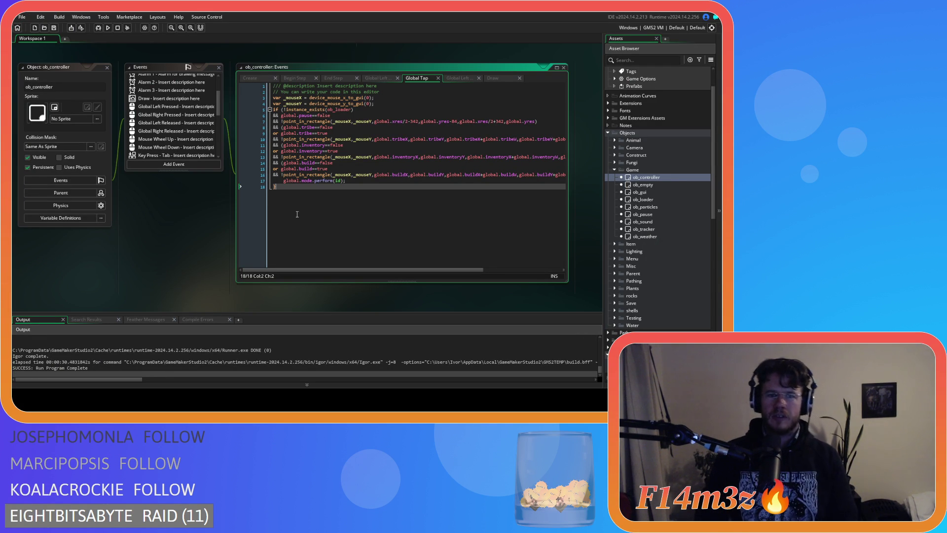
- Look over line 16, then close the Begin Step and End Step event code
{"action": "left_click", "coordinate": [546, 270]}
{"action": "left_click_drag", "start_coordinate": [494, 174], "coordinate": [244, 182]}
{"action": "left_click", "coordinate": [291, 187]}
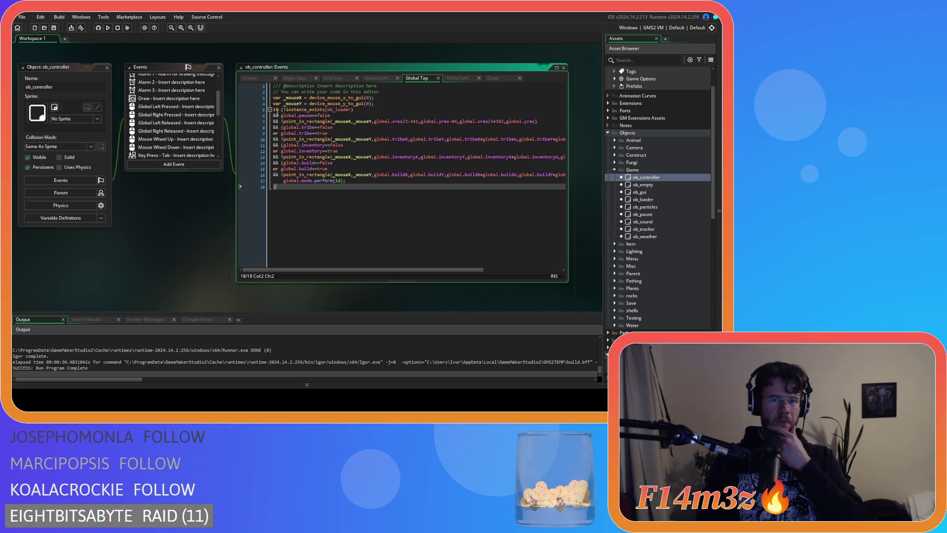
{"action": "left_click", "coordinate": [316, 78]}
{"action": "left_click", "coordinate": [327, 78]}
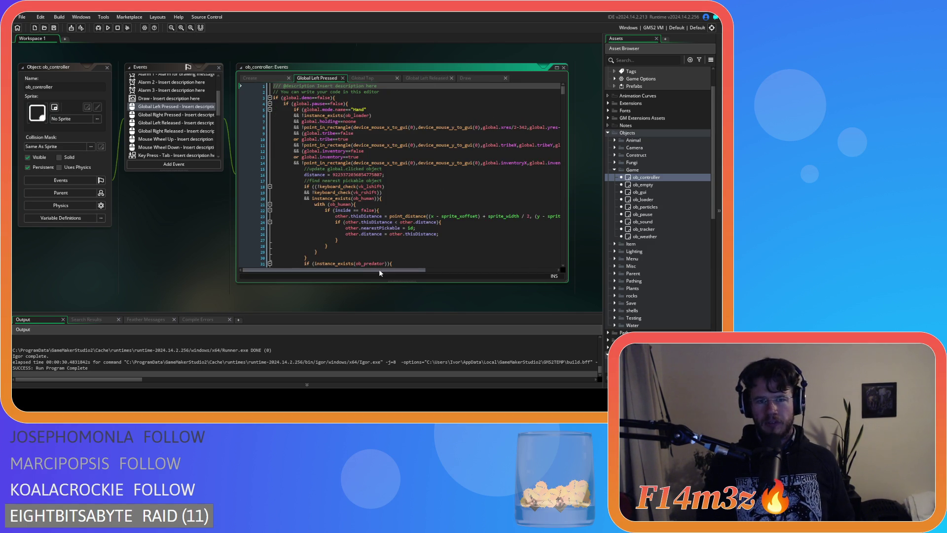
- Close the Global Left Released and Draw code, returning to Global Left Pressed
{"action": "left_click_drag", "start_coordinate": [390, 271], "coordinate": [403, 268]}
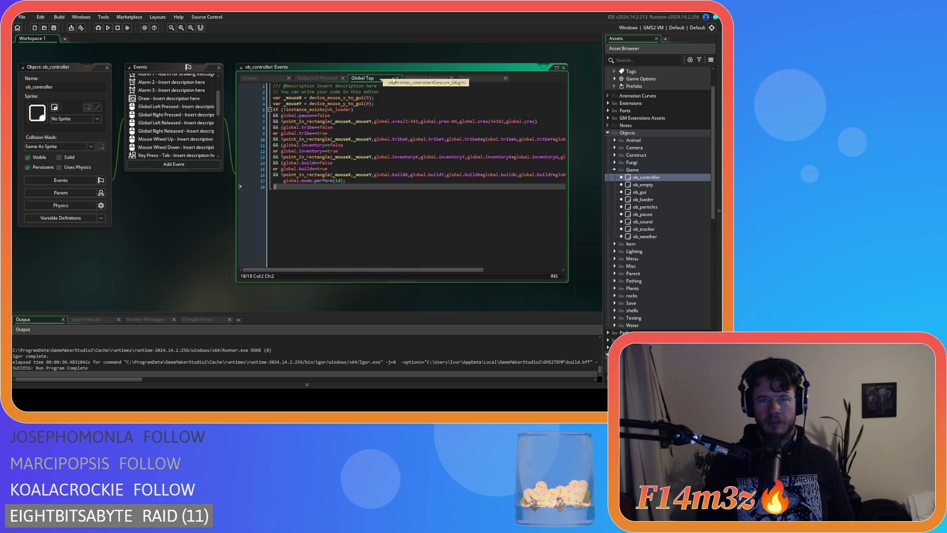
{"action": "left_click", "coordinate": [434, 79]}
{"action": "left_click", "coordinate": [452, 78]}
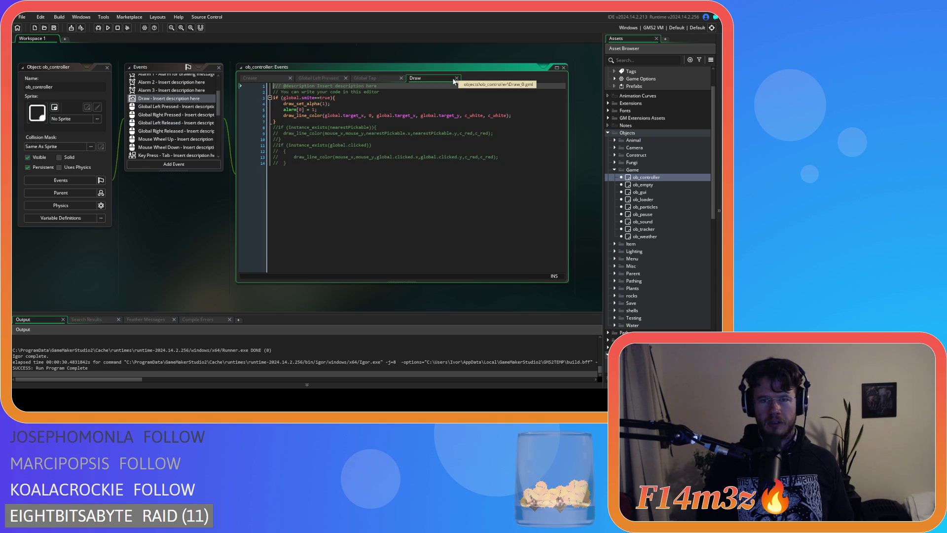
{"action": "left_click", "coordinate": [457, 78]}
{"action": "left_click", "coordinate": [318, 78]}
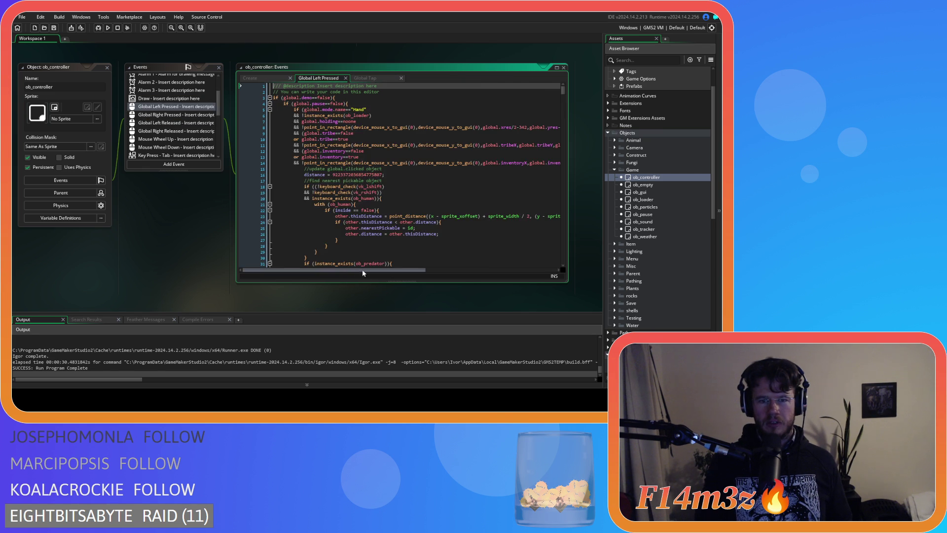
- Paste the global.build rectangle condition before line 14's brace and save
{"action": "left_click_drag", "start_coordinate": [362, 269], "coordinate": [495, 246]}
{"action": "left_click", "coordinate": [537, 162]}
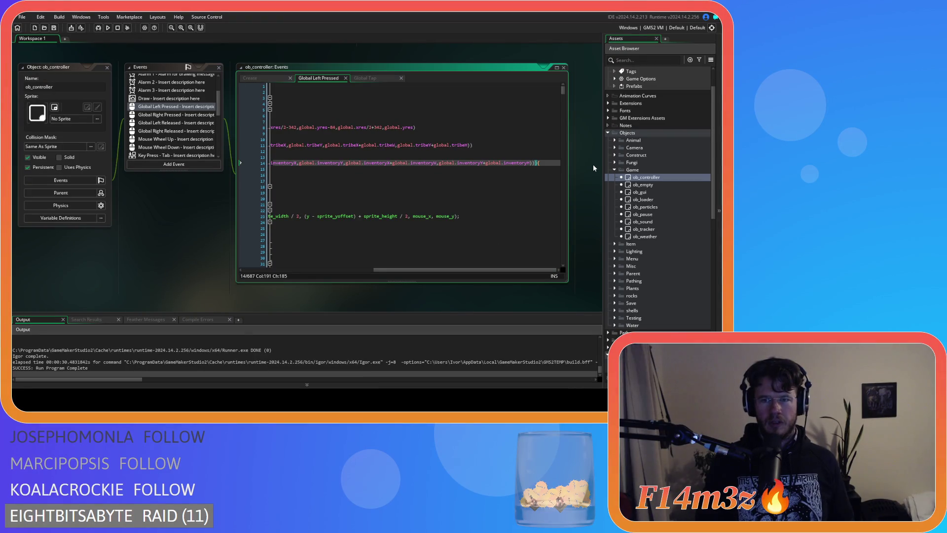
{"action": "key", "text": "Return"}
{"action": "key", "text": "ctrl+v"}
{"action": "key", "text": "Home"}
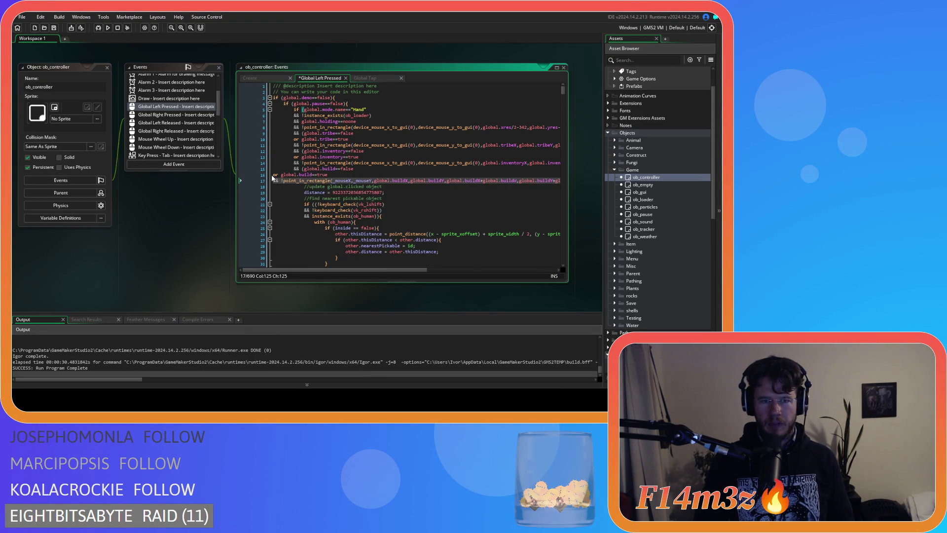
{"action": "left_click", "coordinate": [294, 175]}
{"action": "key", "text": "ctrl+s"}
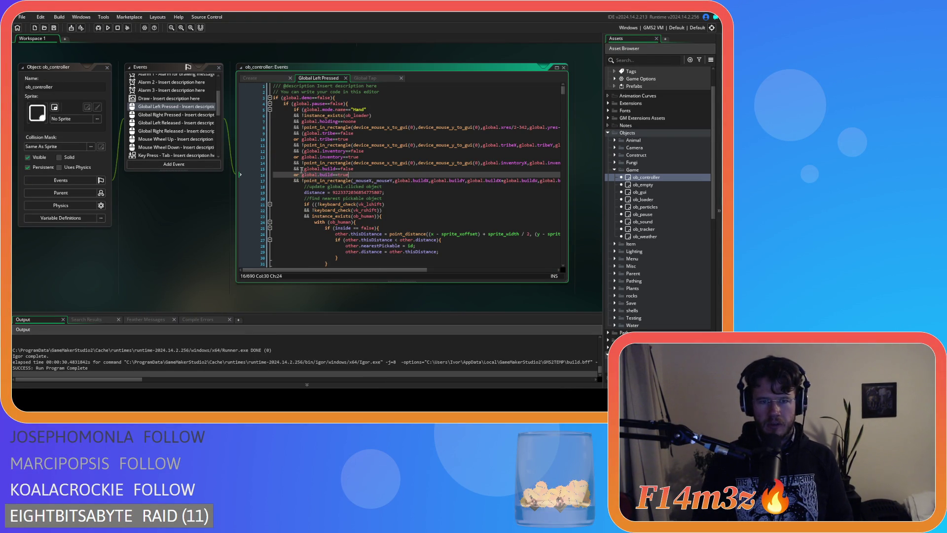
- Check the new buildX argument, then open ob_camera from the Camera folder
{"action": "left_click", "coordinate": [302, 169]}
{"action": "left_click", "coordinate": [416, 180]}
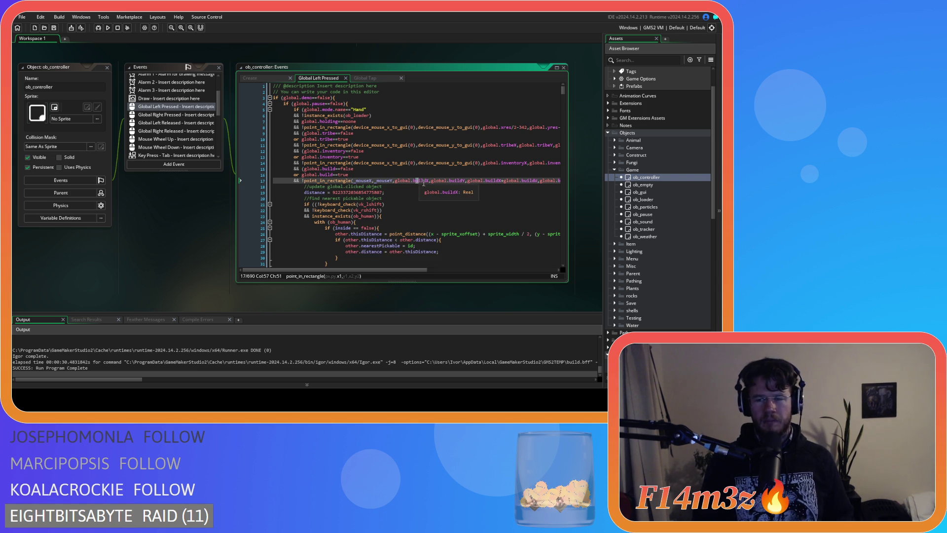
{"action": "left_click", "coordinate": [615, 148]}
{"action": "double_click", "coordinate": [645, 155]}
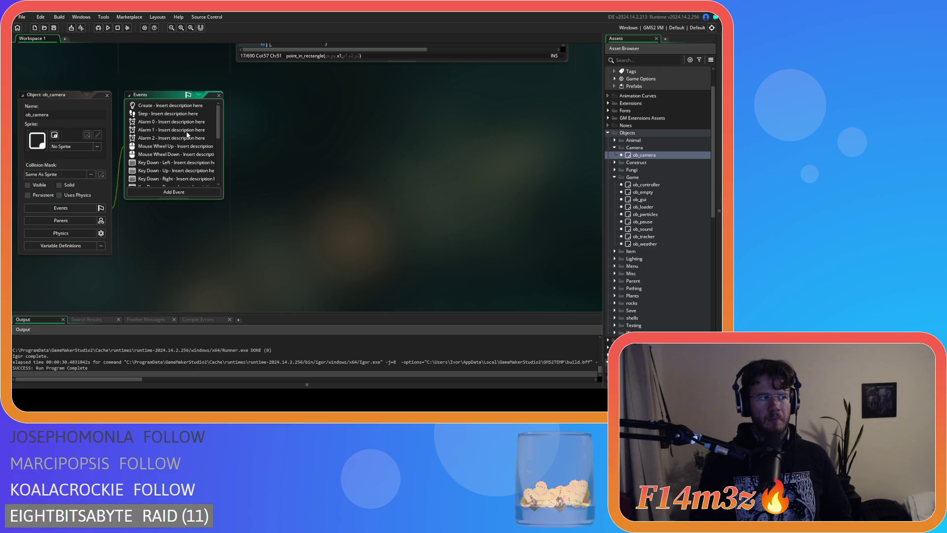
- Paste the Build-window check into ob_camera's Global Drag Start code, then reopen ob_controller
{"action": "scroll", "coordinate": [220, 122], "scroll_direction": "down", "scroll_amount": 1}
{"action": "left_click_drag", "start_coordinate": [219, 122], "coordinate": [221, 105]}
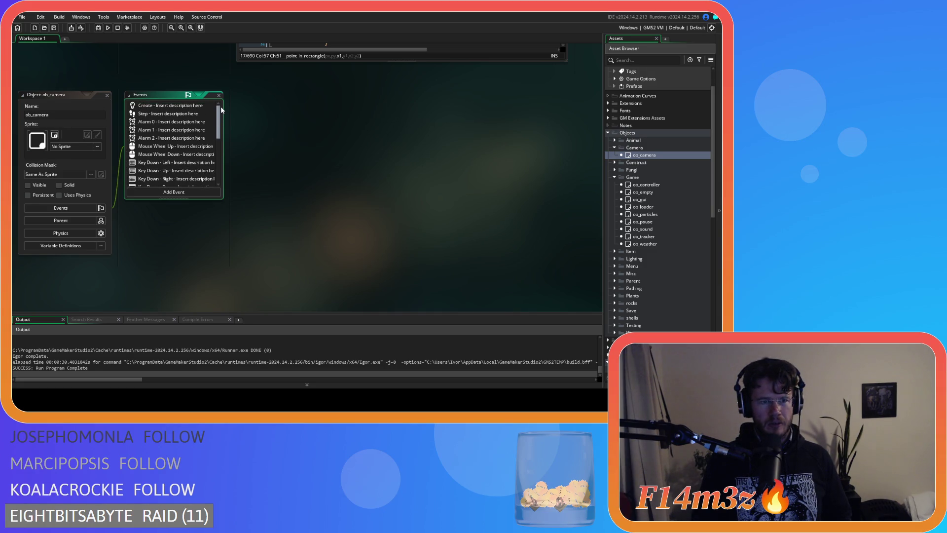
{"action": "scroll", "coordinate": [198, 138], "scroll_direction": "down", "scroll_amount": 5}
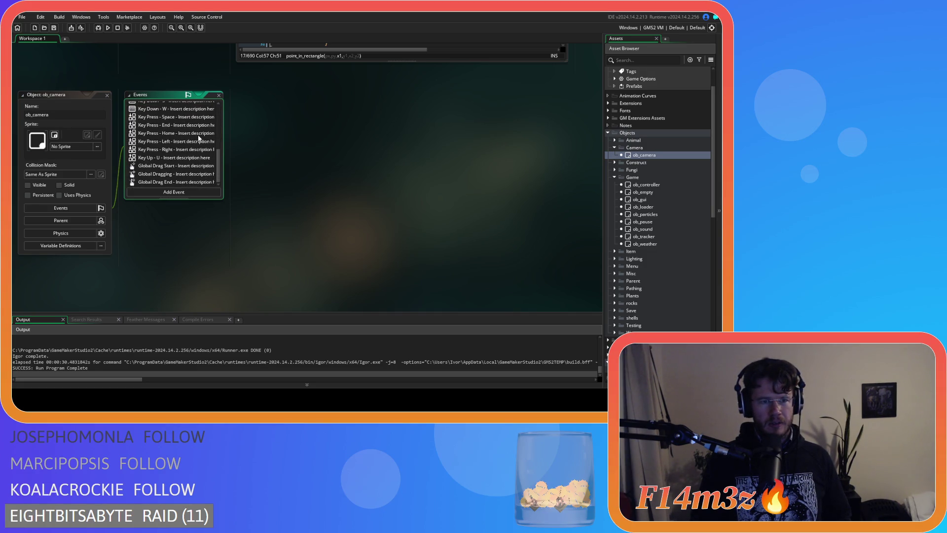
{"action": "double_click", "coordinate": [182, 166]}
{"action": "key", "text": "ctrl+v"}
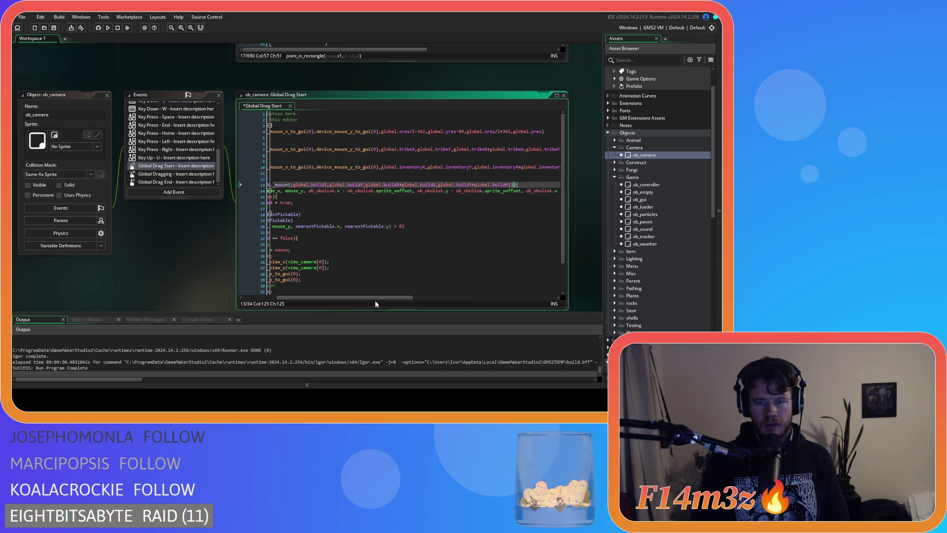
{"action": "left_click_drag", "start_coordinate": [315, 298], "coordinate": [260, 298]}
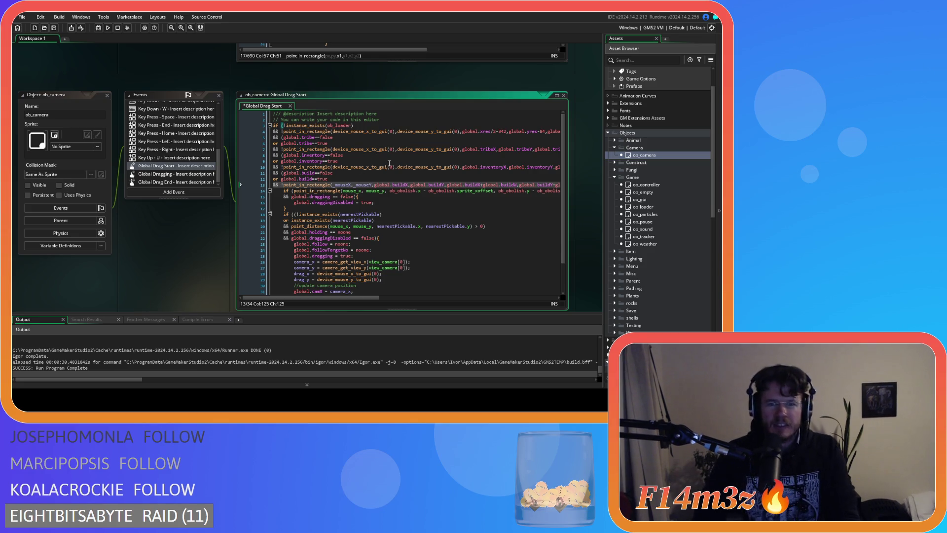
{"action": "double_click", "coordinate": [637, 185]}
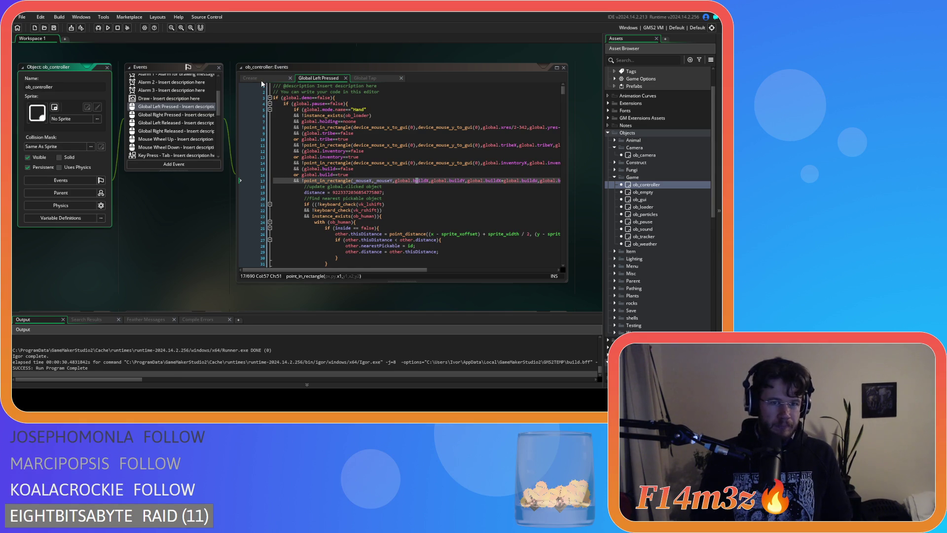
- Paste the _mouseX and _mouseY GUI coordinate declarations into Global Left Pressed
{"action": "left_click", "coordinate": [374, 78]}
{"action": "left_click", "coordinate": [319, 78]}
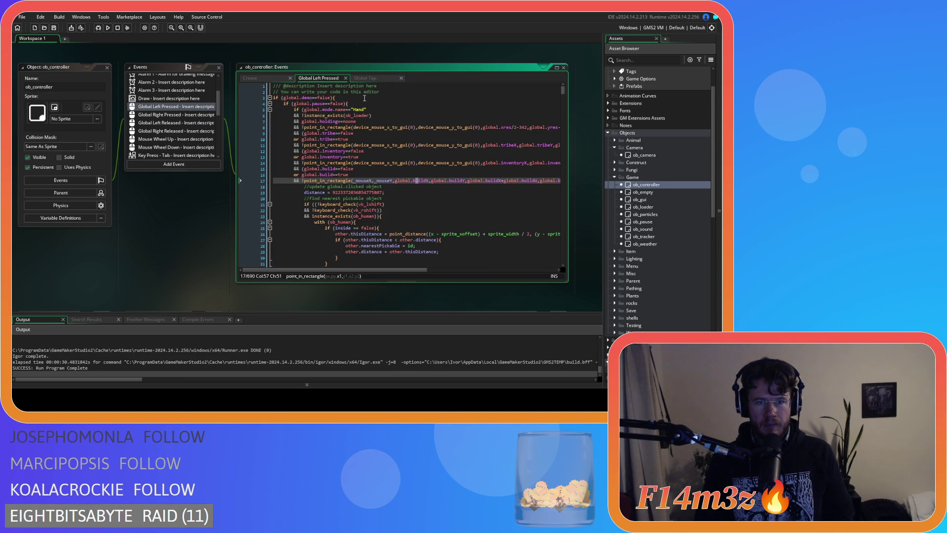
{"action": "left_click", "coordinate": [394, 104]}
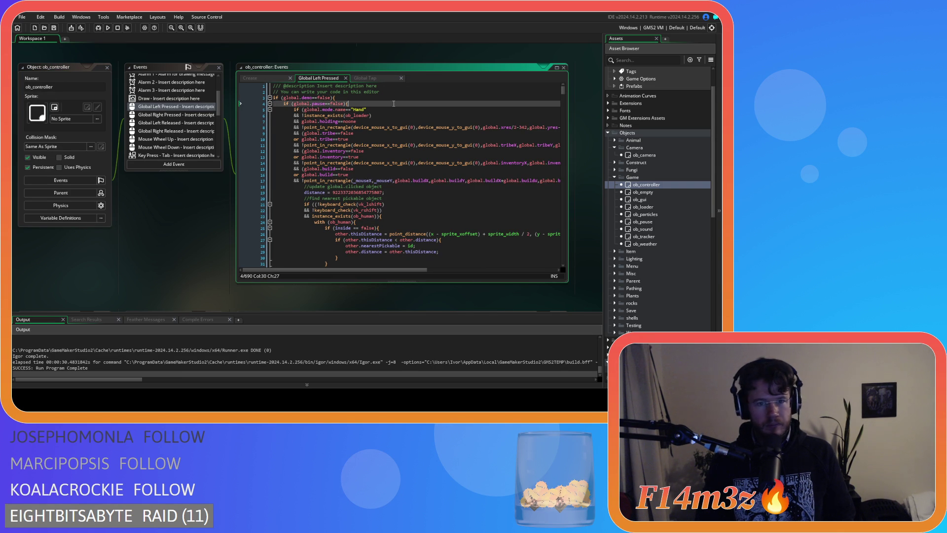
{"action": "type", "text": "var _mouseX = device_mouse_x_to_gui(0); var _mouseY = device_mouse_y_to_gui(0);"}
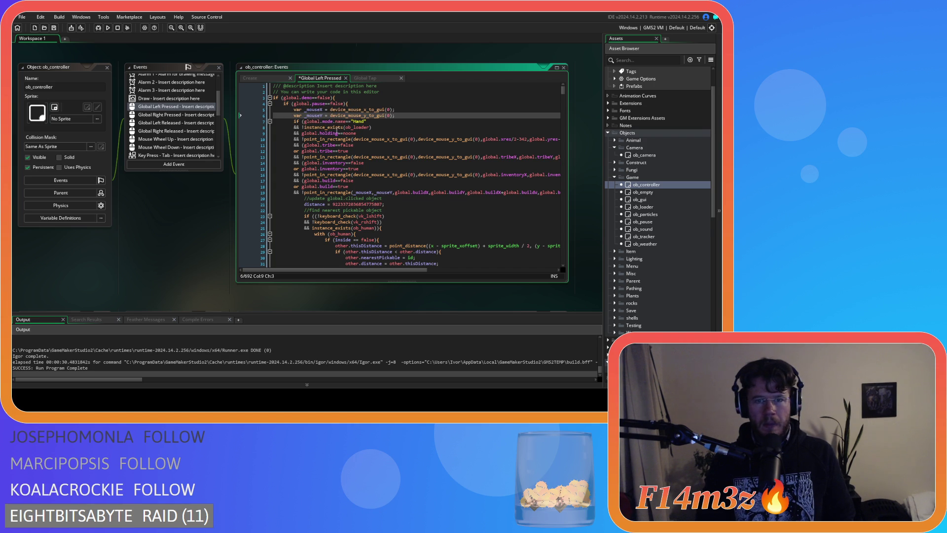
- Replace every device_mouse_x_to_gui(0) call with _mouseX
{"action": "left_click_drag", "start_coordinate": [416, 139], "coordinate": [353, 139]}
{"action": "key", "text": "ctrl+h"}
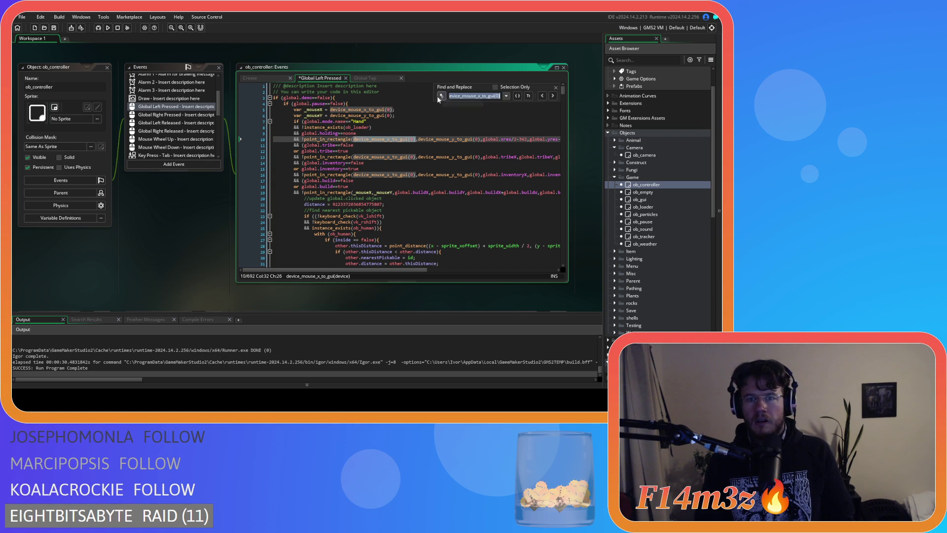
{"action": "left_click", "coordinate": [463, 104]}
{"action": "type", "text": "_mouseX"}
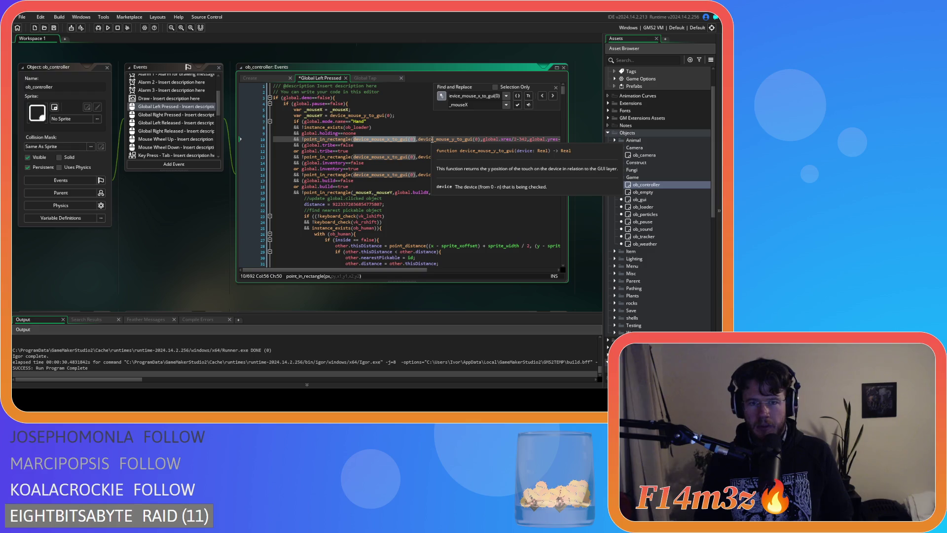
{"action": "left_click", "coordinate": [528, 105]}
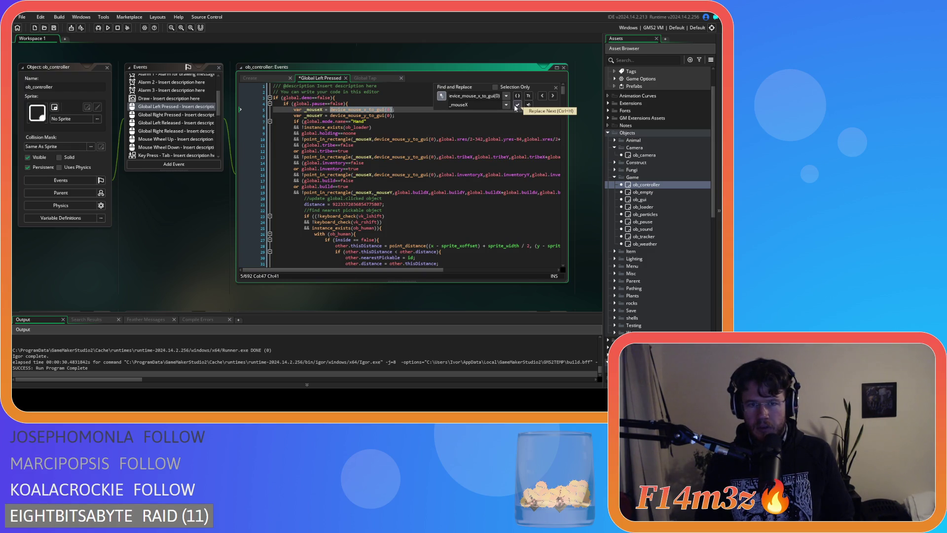
- Search for device_mouse_y_to_gui(0) and set _mouseY as the replacement text
{"action": "left_click", "coordinate": [334, 117]}
{"action": "left_click_drag", "start_coordinate": [334, 116], "coordinate": [394, 115]}
{"action": "key", "text": "ctrl+f"}
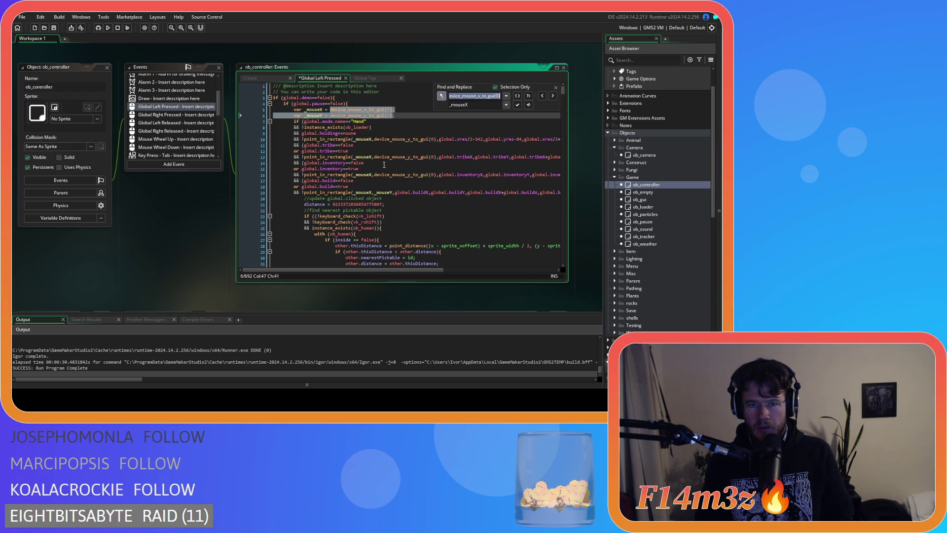
{"action": "type", "text": "device_mouse_y_to_gui(0)"}
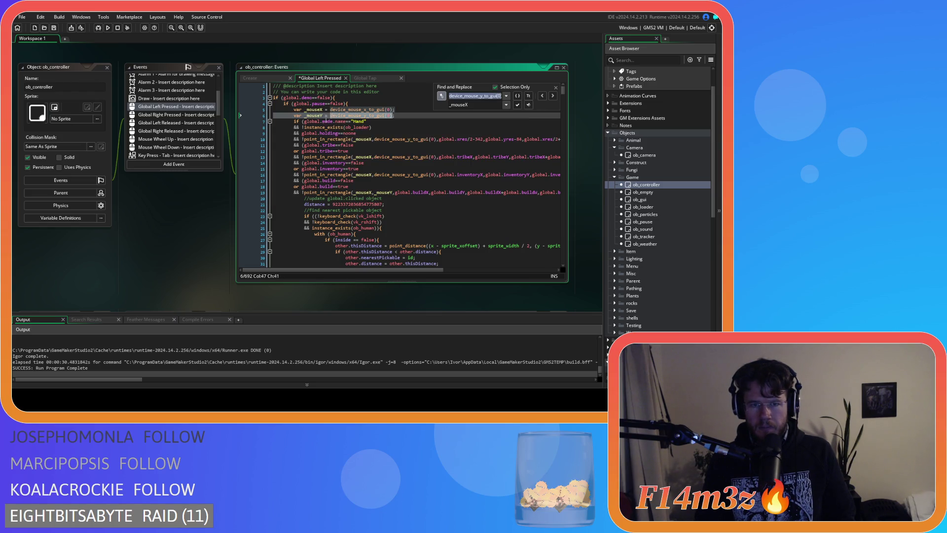
{"action": "left_click", "coordinate": [315, 116]}
{"action": "double_click", "coordinate": [316, 116]}
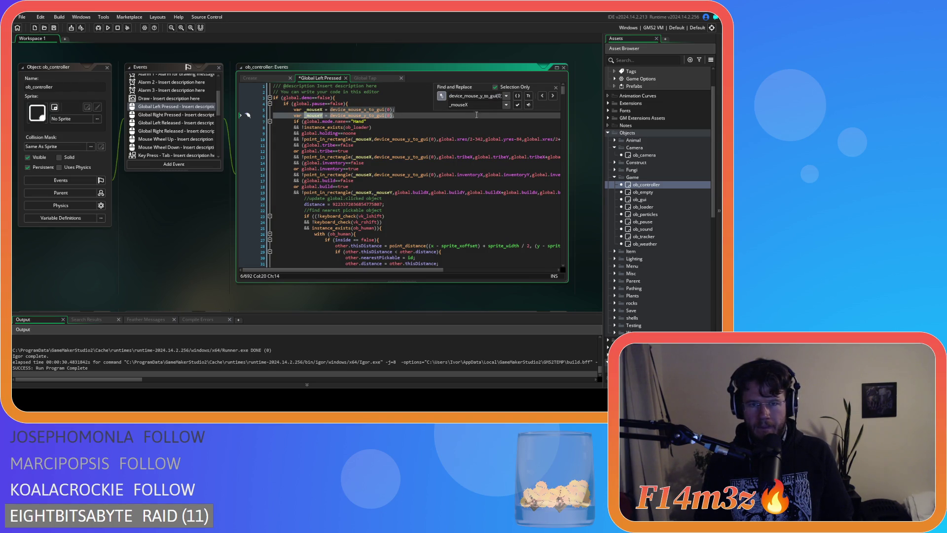
{"action": "left_click", "coordinate": [488, 108]}
{"action": "type", "text": "_mouseY"}
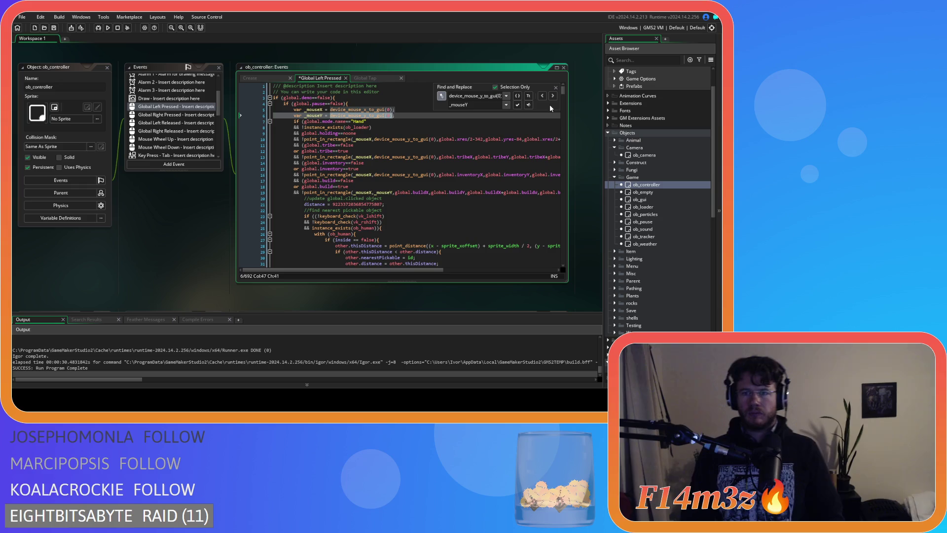
- Step through the device_mouse_y_to_gui(0) matches, adjust the search term, and close the search
{"action": "left_click", "coordinate": [553, 96]}
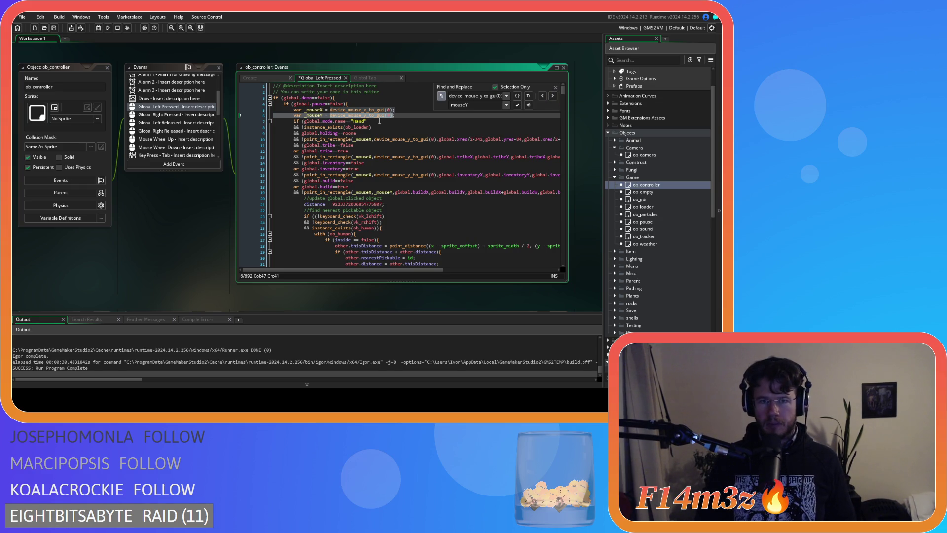
{"action": "key", "text": "ctrl+f"}
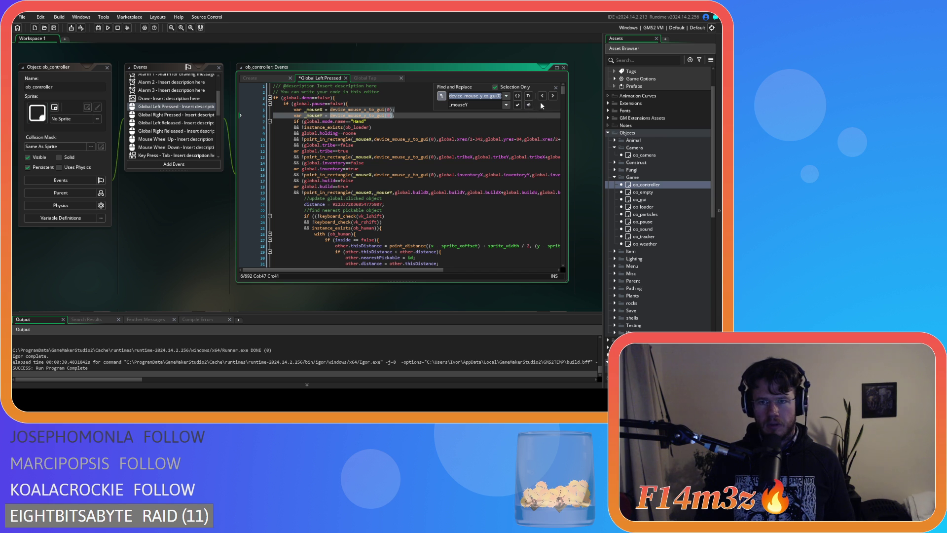
{"action": "left_click", "coordinate": [553, 96]}
{"action": "left_click", "coordinate": [496, 96]}
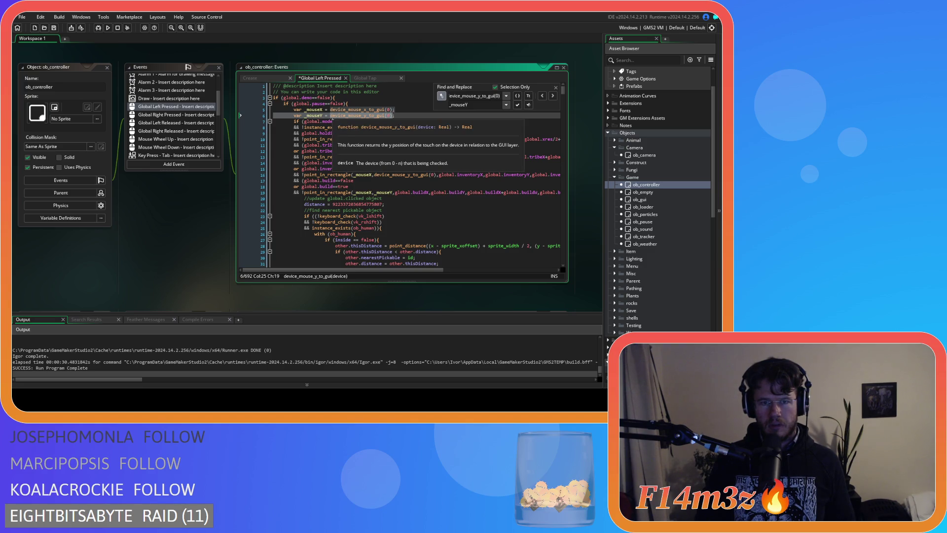
{"action": "key", "text": "ctrl+f"}
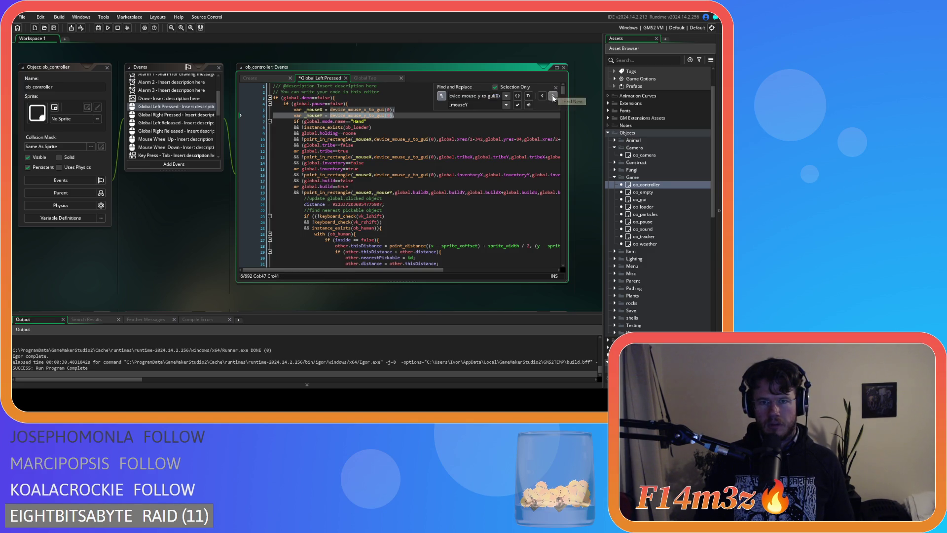
{"action": "left_click", "coordinate": [556, 87]}
{"action": "left_click", "coordinate": [459, 128]}
- Replace every device_mouse_y_to_gui(0) call with _mouseY
{"action": "left_click", "coordinate": [387, 140]}
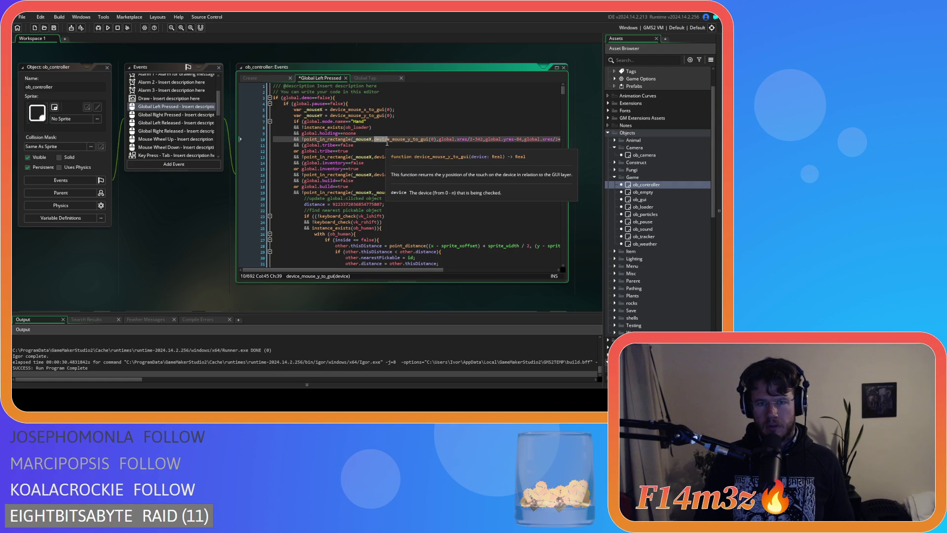
{"action": "left_click", "coordinate": [396, 143]}
{"action": "left_click_drag", "start_coordinate": [396, 143], "coordinate": [437, 140]}
{"action": "key", "text": "ctrl+h"}
{"action": "left_click", "coordinate": [460, 105]}
{"action": "type", "text": "_mouseY"}
{"action": "left_click", "coordinate": [517, 105]}
{"action": "left_click", "coordinate": [469, 127]}
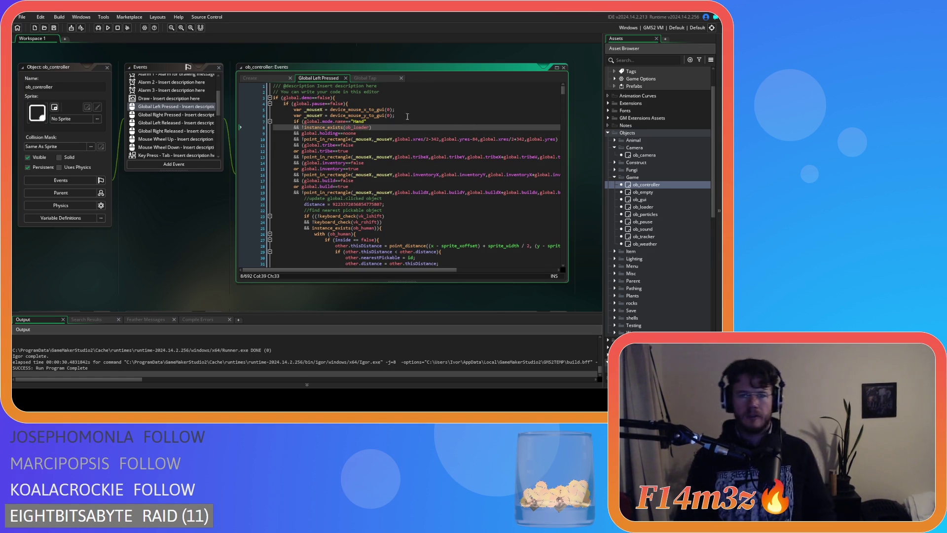
- Check the new declaration lines and line 10's condition, then open ob_camera
{"action": "left_click_drag", "start_coordinate": [397, 115], "coordinate": [294, 112]}
{"action": "key", "text": "ctrl+c"}
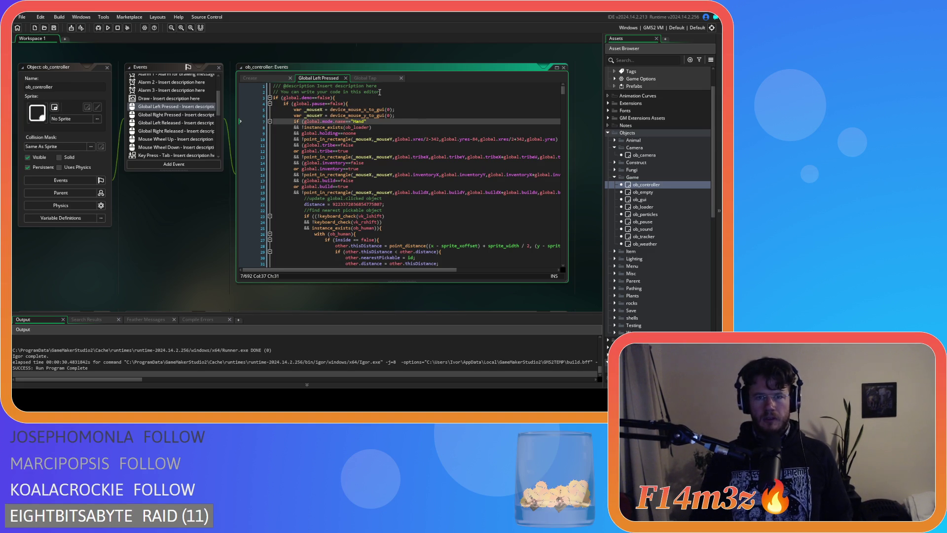
{"action": "left_click", "coordinate": [423, 139]}
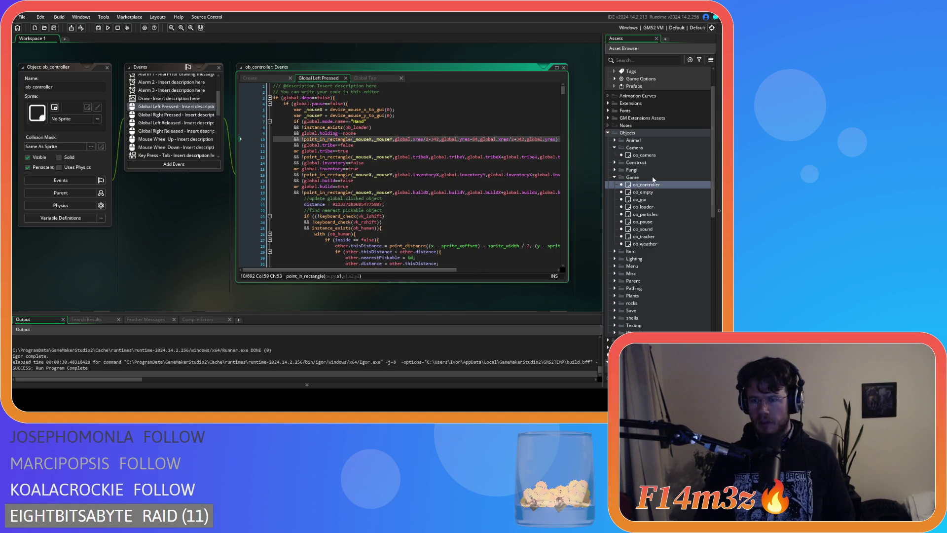
{"action": "double_click", "coordinate": [644, 155]}
- Paste the _mouseX and _mouseY declarations at the top of Global Drag Start and fix indentation
{"action": "left_click", "coordinate": [386, 91]}
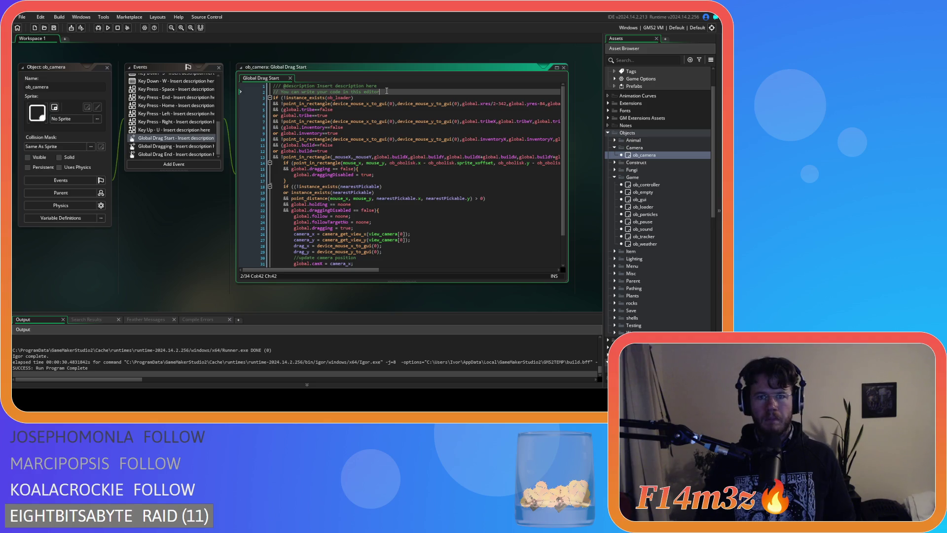
{"action": "key", "text": "Return"}
{"action": "key", "text": "ctrl+v"}
{"action": "key", "text": "Home"}
{"action": "key", "text": "Delete"}
{"action": "key", "text": "Delete"}
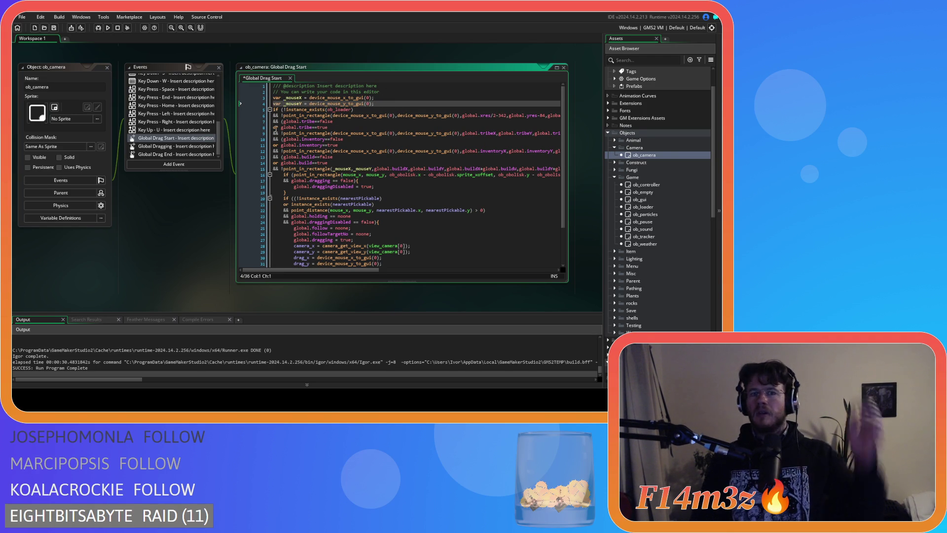
{"action": "left_click", "coordinate": [358, 109]}
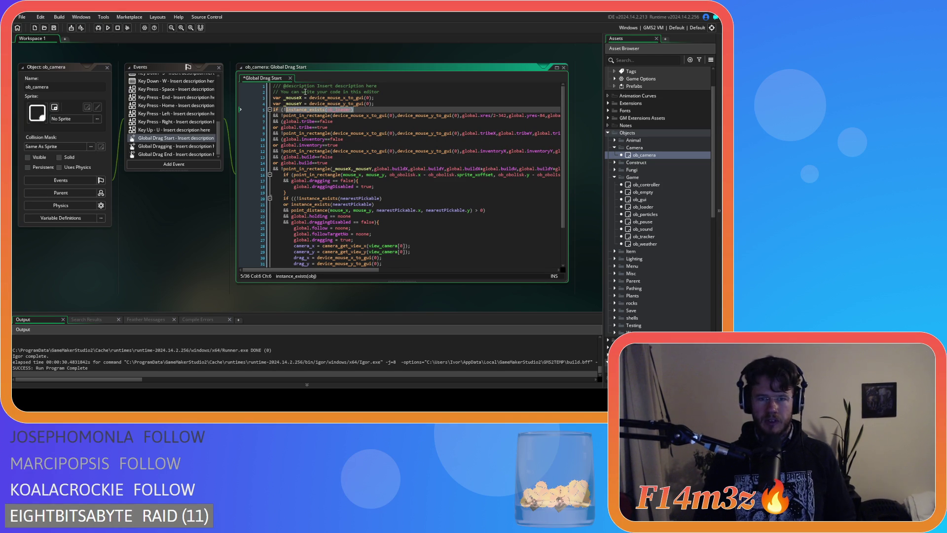
{"action": "left_click", "coordinate": [380, 104]}
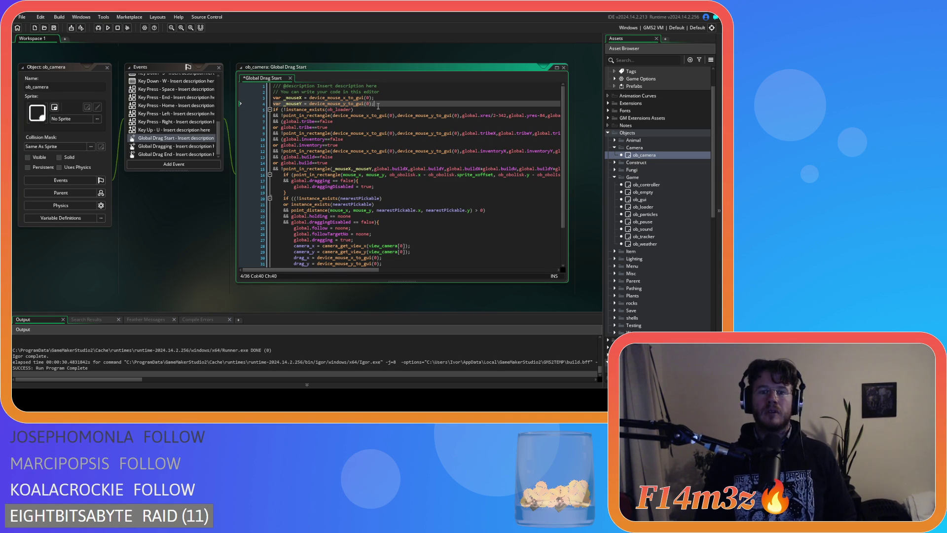
- Replace the device_mouse_x_to_gui(0) calls with _mouseX, including the line 30 match
{"action": "left_click_drag", "start_coordinate": [395, 115], "coordinate": [333, 115]}
{"action": "key", "text": "ctrl+f"}
{"action": "left_click", "coordinate": [442, 96]}
{"action": "type", "text": "_mouseX"}
{"action": "left_click", "coordinate": [552, 96]}
{"action": "left_click", "coordinate": [518, 105]}
{"action": "left_click", "coordinate": [518, 105]}
{"action": "left_click", "coordinate": [517, 105]}
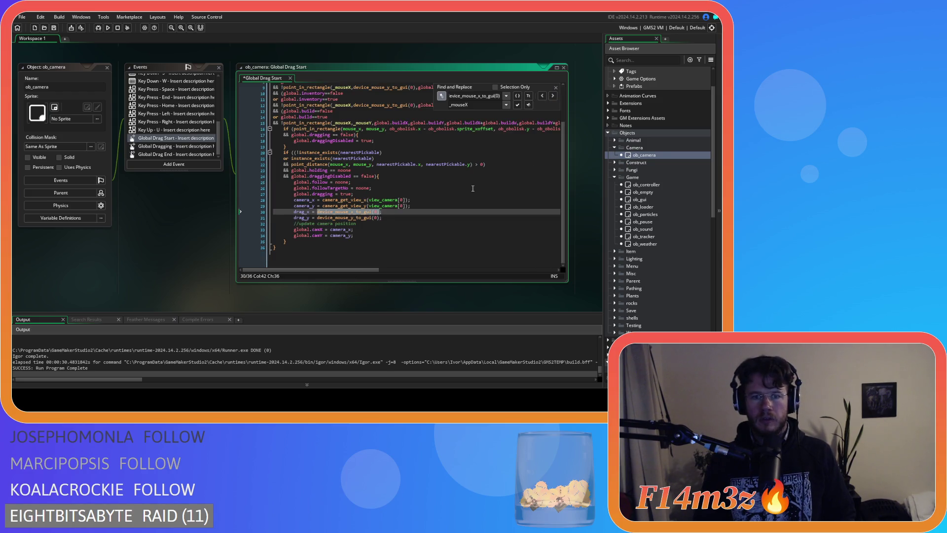
{"action": "left_click", "coordinate": [518, 105]}
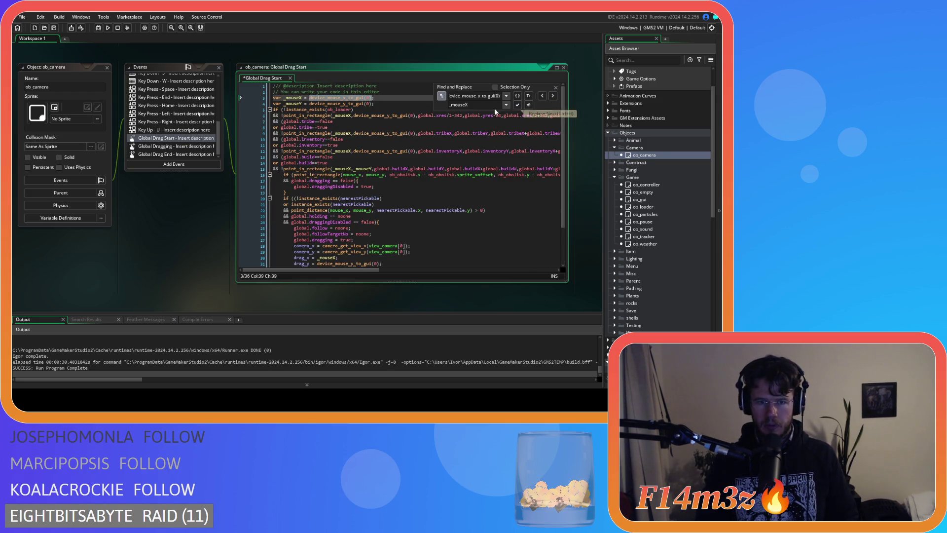
- Replace the device_mouse_y_to_gui(0) calls with _mouseY, skipping the declaration line
{"action": "left_click_drag", "start_coordinate": [309, 103], "coordinate": [371, 104]}
{"action": "key", "text": "ctrl+f"}
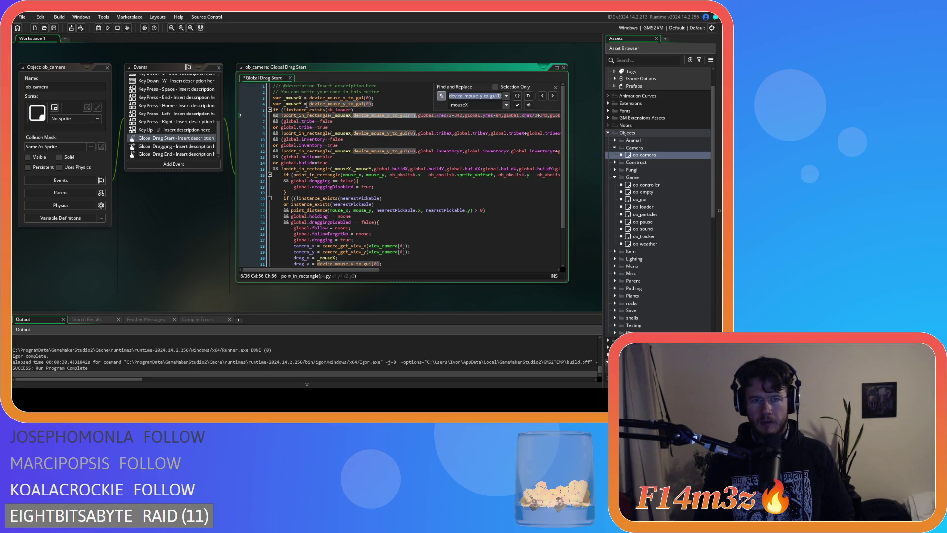
{"action": "double_click", "coordinate": [294, 104]}
{"action": "key", "text": "BackSpace"}
{"action": "type", "text": "Y"}
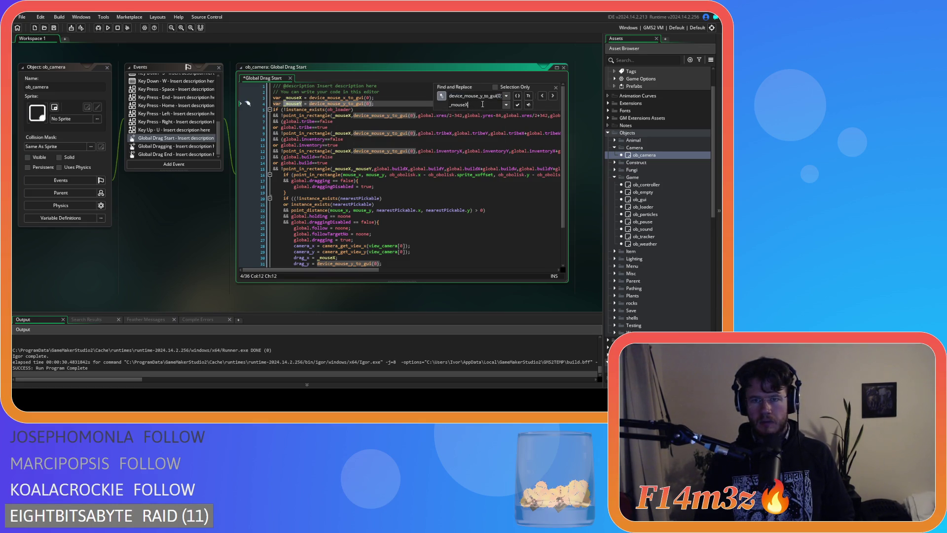
{"action": "left_click", "coordinate": [555, 96]}
{"action": "left_click", "coordinate": [555, 97]}
{"action": "left_click", "coordinate": [517, 105]}
{"action": "left_click", "coordinate": [517, 105]}
{"action": "left_click", "coordinate": [517, 105]}
{"action": "left_click", "coordinate": [517, 105]}
{"action": "left_click", "coordinate": [287, 193]}
{"action": "left_click", "coordinate": [557, 88]}
{"action": "left_click_drag", "start_coordinate": [375, 104], "coordinate": [250, 98]}
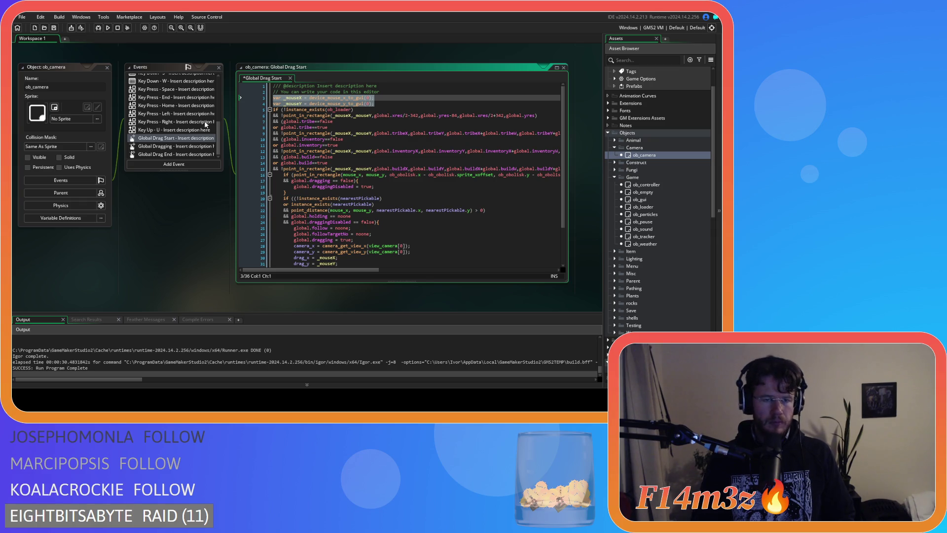
{"action": "left_click", "coordinate": [182, 147]}
- Review the global.tribe, global.holding and global.dragging checks in ob_camera's Global Drag Start
{"action": "left_click", "coordinate": [261, 78]}
{"action": "left_click", "coordinate": [409, 138]}
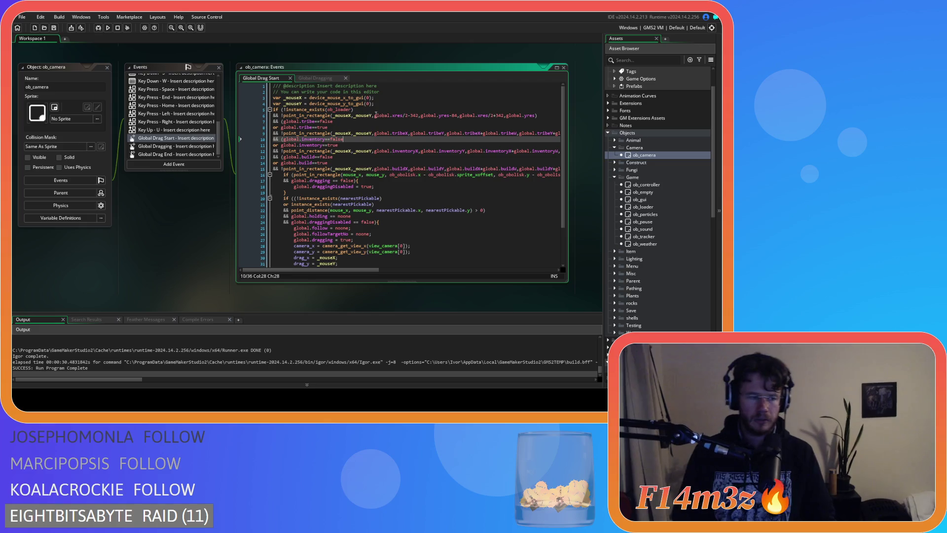
{"action": "scroll", "coordinate": [382, 98], "scroll_direction": "down", "scroll_amount": 3}
{"action": "scroll", "coordinate": [382, 106], "scroll_direction": "up", "scroll_amount": 3}
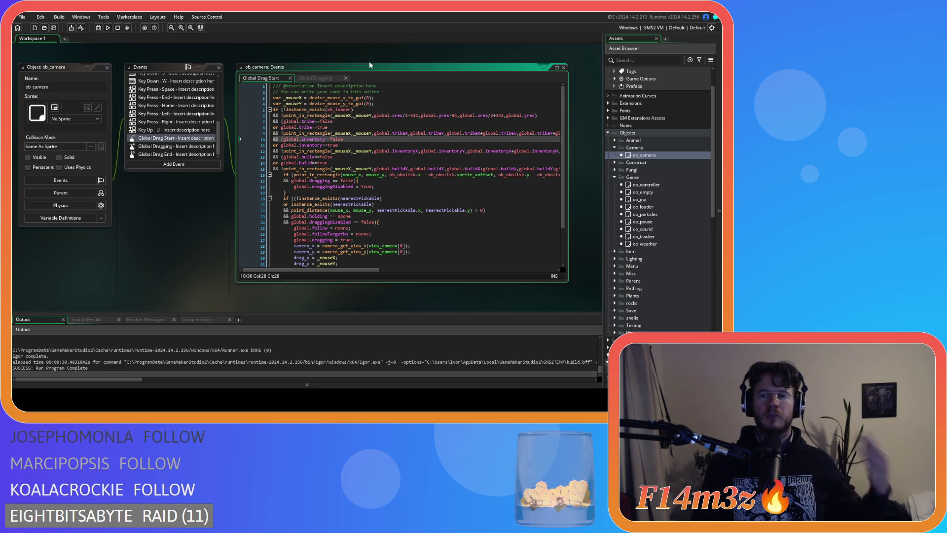
{"action": "left_click", "coordinate": [409, 120]}
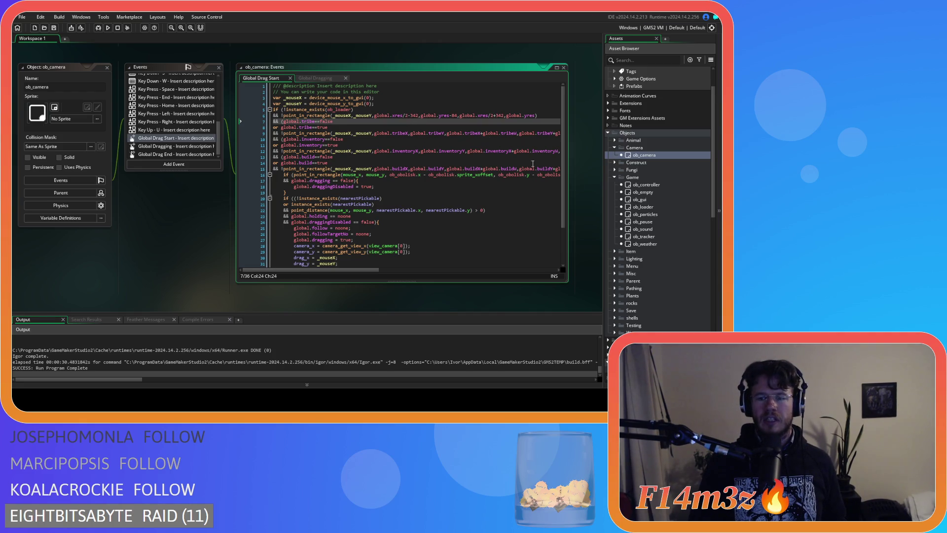
{"action": "scroll", "coordinate": [682, 223], "scroll_direction": "down", "scroll_amount": 5}
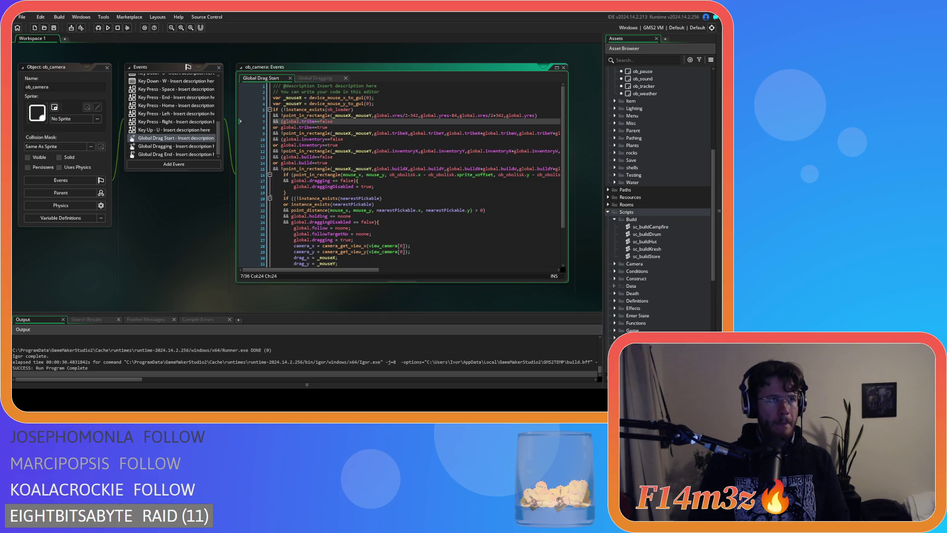
{"action": "left_click", "coordinate": [420, 181]}
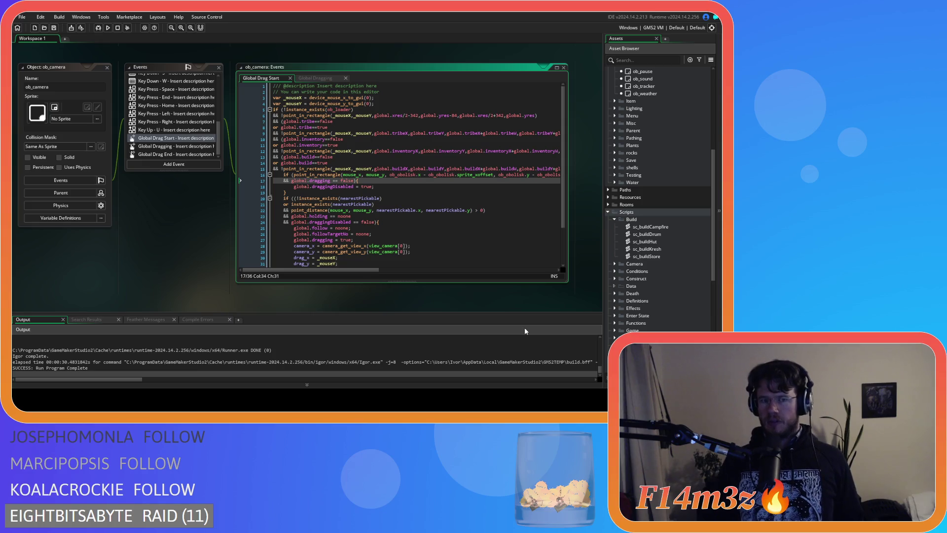
{"action": "scroll", "coordinate": [700, 177], "scroll_direction": "up", "scroll_amount": 5}
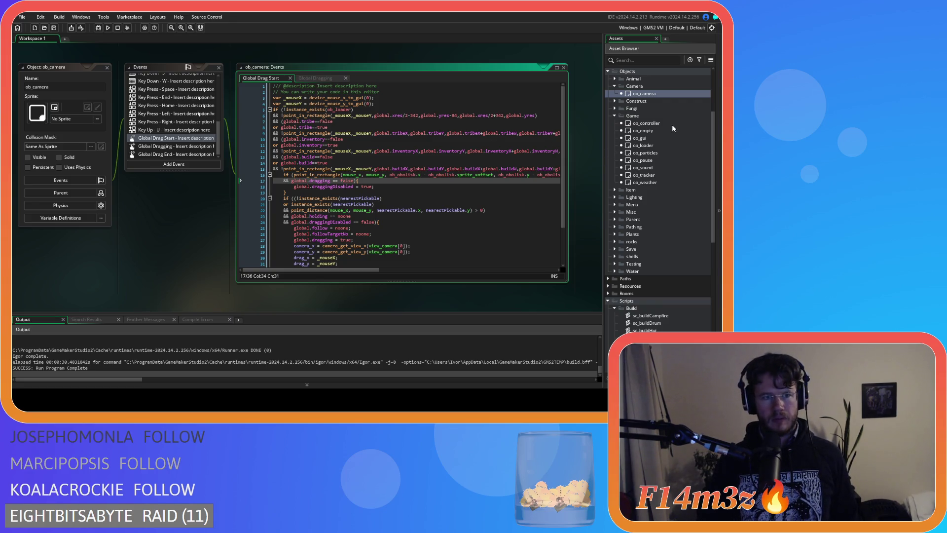
{"action": "scroll", "coordinate": [148, 130], "scroll_direction": "up", "scroll_amount": 5}
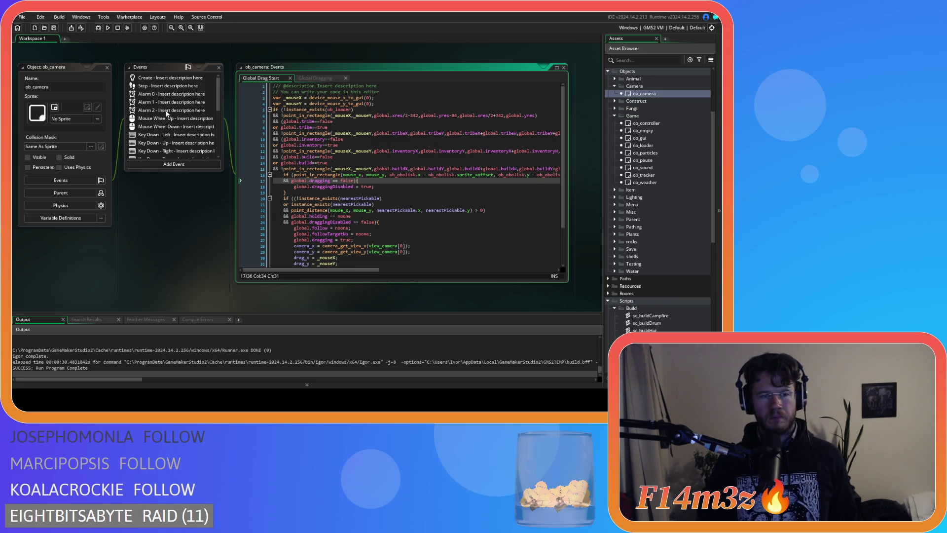
{"action": "scroll", "coordinate": [474, 167], "scroll_direction": "down", "scroll_amount": 3}
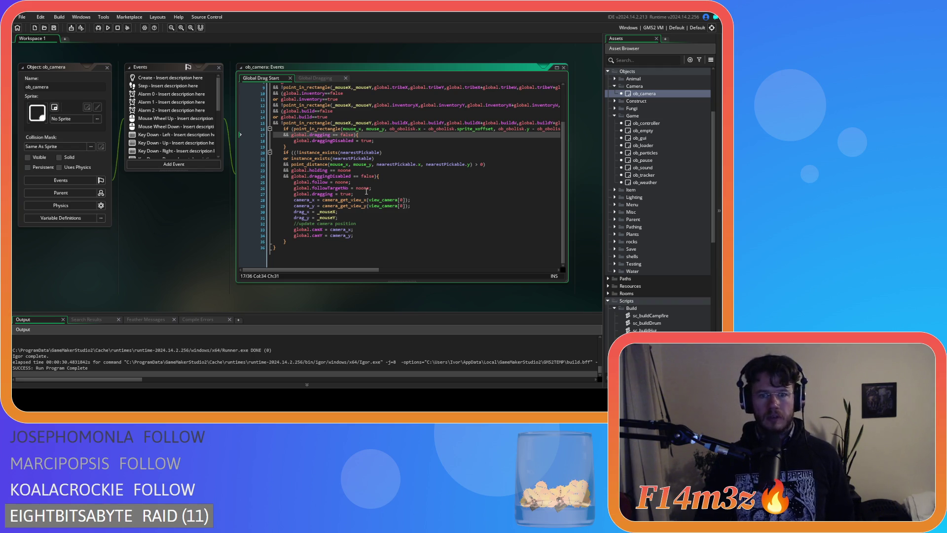
- Change the holding check to global.holding==noone, remove spaces in the draggingDisabled comparison, and save
{"action": "double_click", "coordinate": [330, 170]}
{"action": "scroll", "coordinate": [331, 170], "scroll_direction": "up", "scroll_amount": 1}
{"action": "type", "text": "=="}
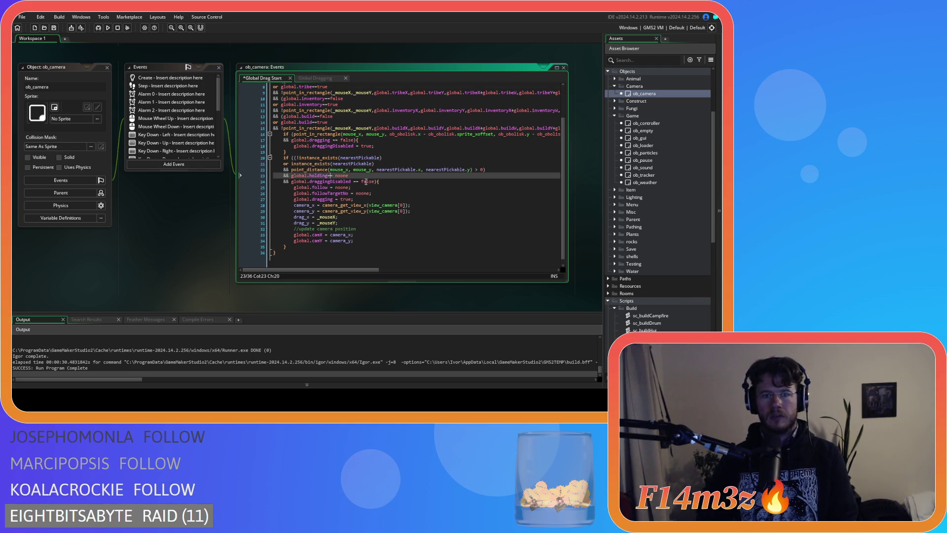
{"action": "left_click", "coordinate": [355, 182]}
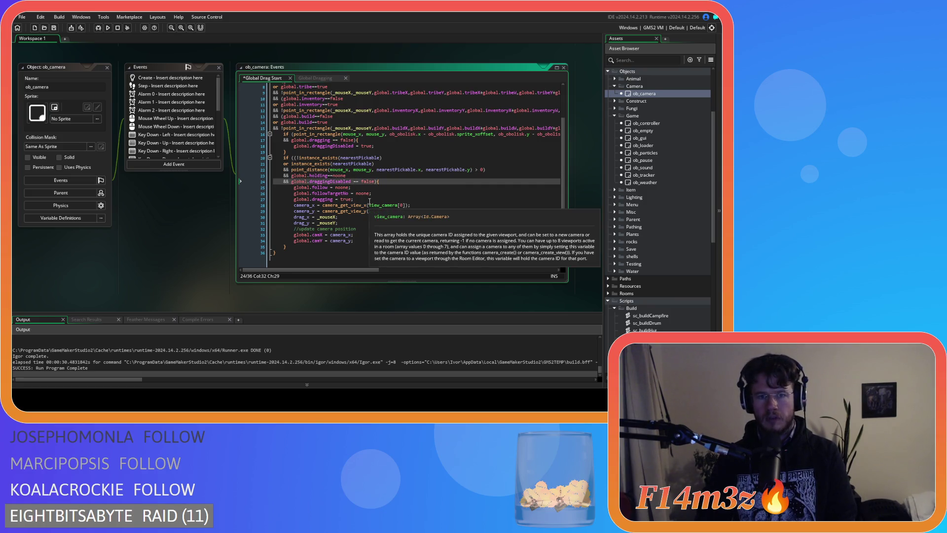
{"action": "key", "text": "BackSpace"}
{"action": "key", "text": "Right"}
{"action": "key", "text": "Right"}
{"action": "key", "text": "Delete"}
{"action": "key", "text": "ctrl+s"}
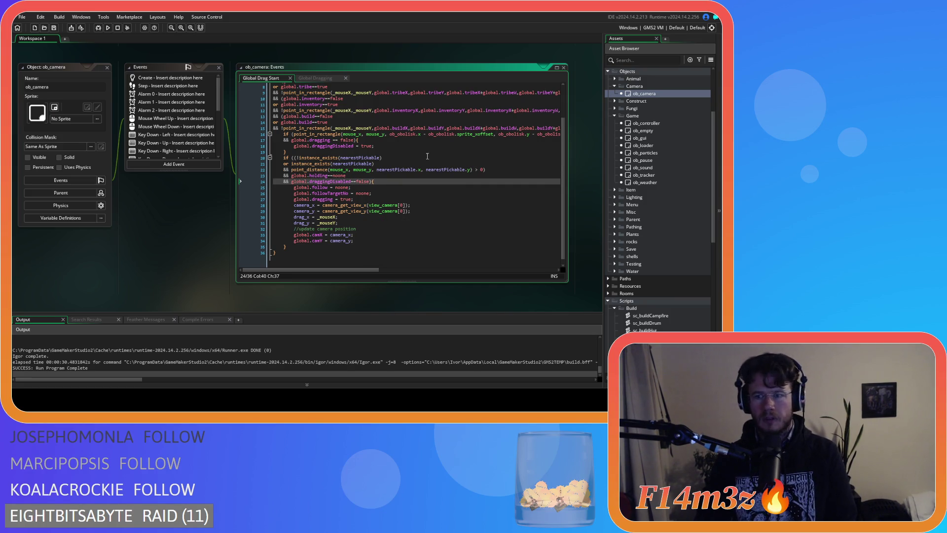
{"action": "double_click", "coordinate": [667, 138]}
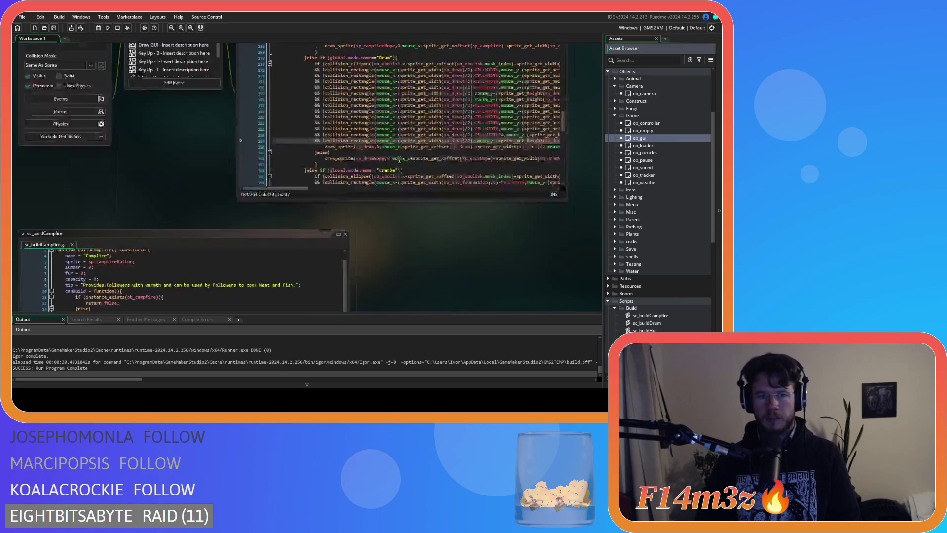
- Look over ob_gui's Create and Step code, then view Draw GUI's drawTribeMenu, drawInventoryWindow and drawBuildMenu calls
{"action": "left_click", "coordinate": [257, 78]}
{"action": "left_click", "coordinate": [170, 94]}
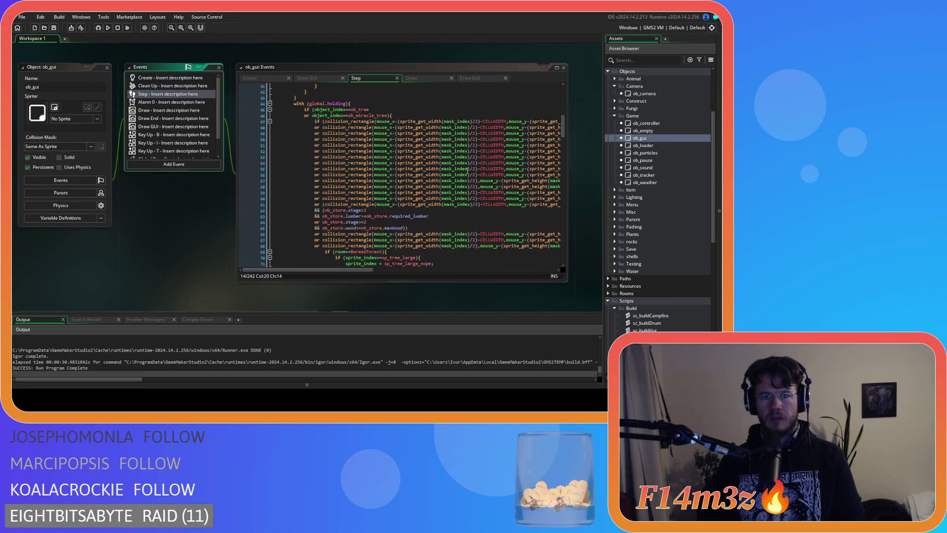
{"action": "left_click_drag", "start_coordinate": [565, 126], "coordinate": [559, 80]}
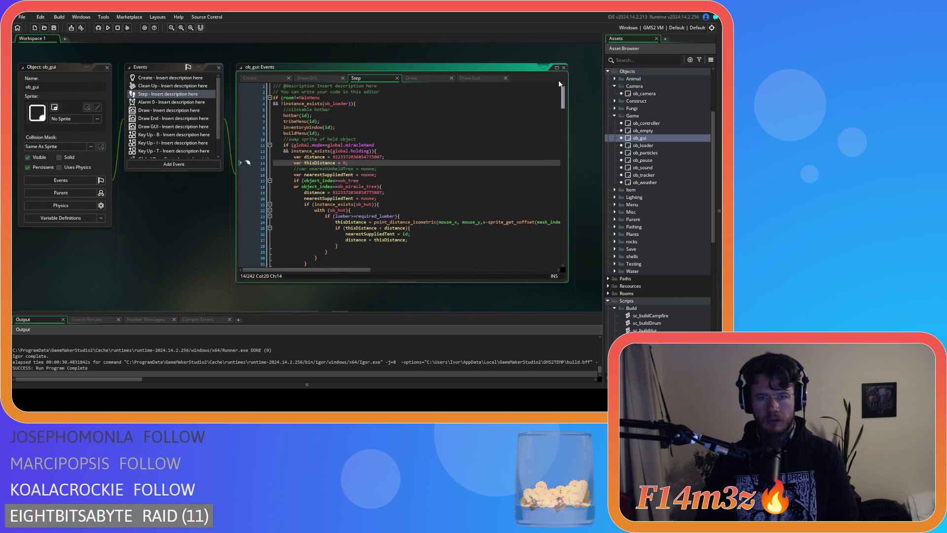
{"action": "scroll", "coordinate": [395, 156], "scroll_direction": "down", "scroll_amount": 10}
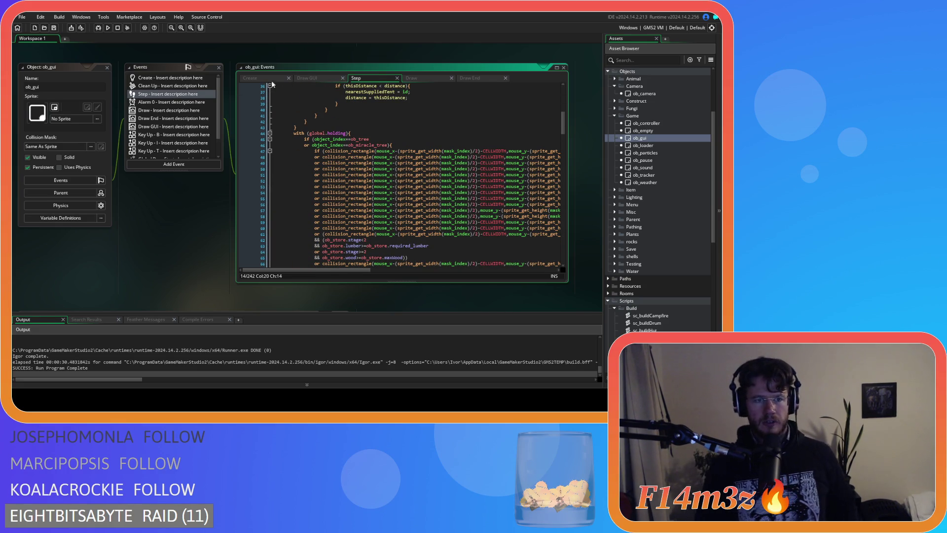
{"action": "scroll", "coordinate": [187, 111], "scroll_direction": "down", "scroll_amount": 2}
{"action": "left_click", "coordinate": [173, 105]}
{"action": "scroll", "coordinate": [566, 123], "scroll_direction": "down", "scroll_amount": 15}
{"action": "mouse_move", "coordinate": [570, 143]}
{"action": "left_mouse_down"}
{"action": "mouse_move", "coordinate": [570, 237]}
{"action": "mouse_move", "coordinate": [570, 87]}
{"action": "left_mouse_up"}
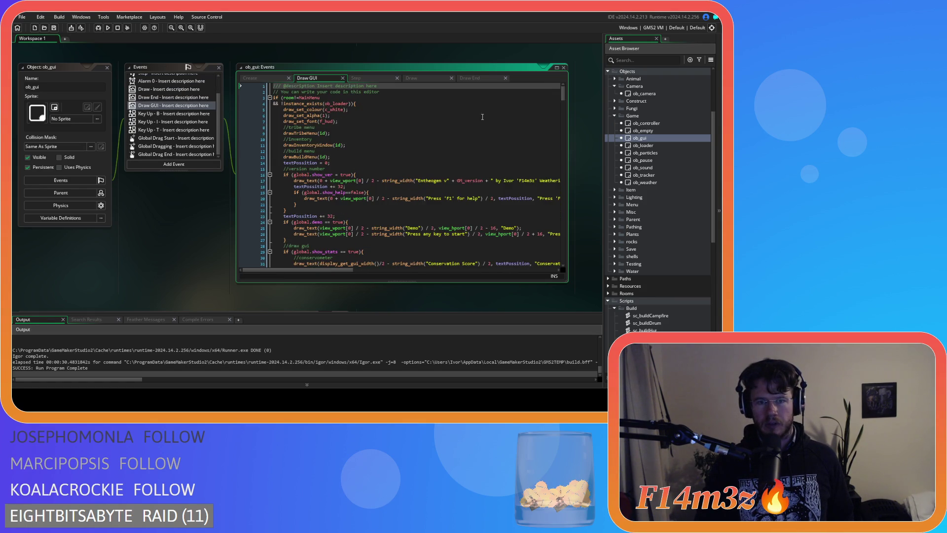
- Duplicate the Inventory else-if block below itself in ob_gui's Global Drag Start
{"action": "left_click", "coordinate": [173, 138]}
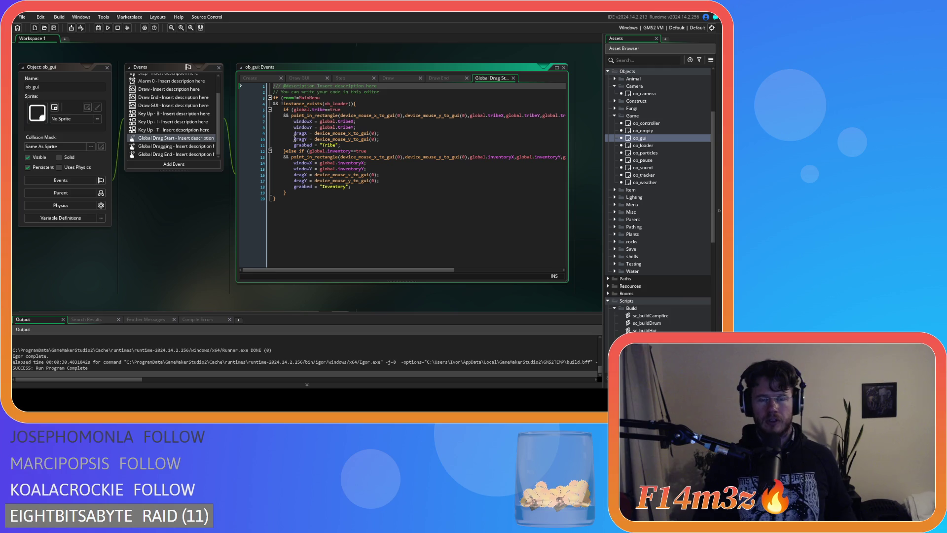
{"action": "left_click", "coordinate": [394, 171]}
{"action": "left_click_drag", "start_coordinate": [314, 193], "coordinate": [285, 151]}
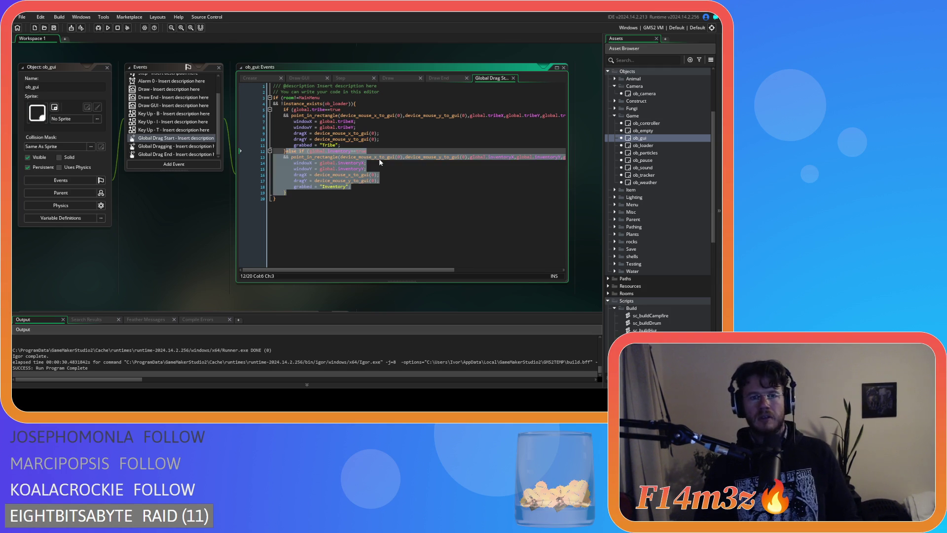
{"action": "key", "text": "ctrl+c"}
{"action": "type", "text": "}"}
{"action": "left_click", "coordinate": [300, 194]}
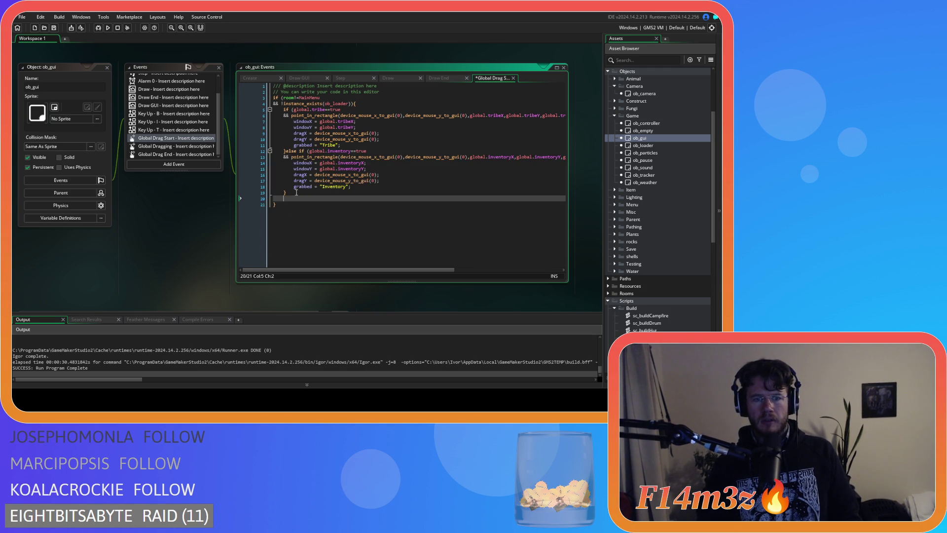
{"action": "key", "text": "ctrl+v"}
- Make the duplicated branch test global.build==true, undoing a mistaken edit to the true value
{"action": "double_click", "coordinate": [361, 193]}
{"action": "type", "text": "build"}
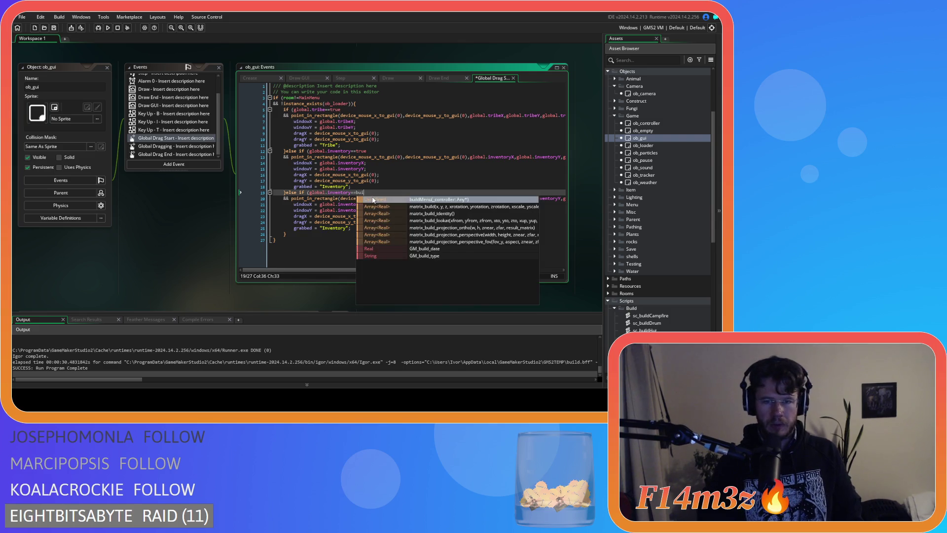
{"action": "key", "text": "Escape"}
{"action": "type", "text": "true"}
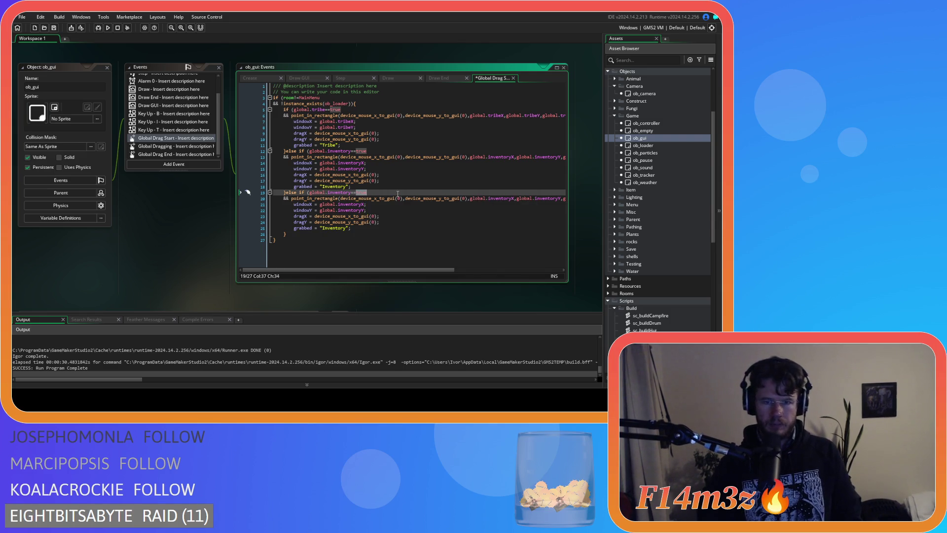
{"action": "key", "text": "ctrl+z"}
{"action": "left_click", "coordinate": [331, 193]}
{"action": "left_click", "coordinate": [379, 181]}
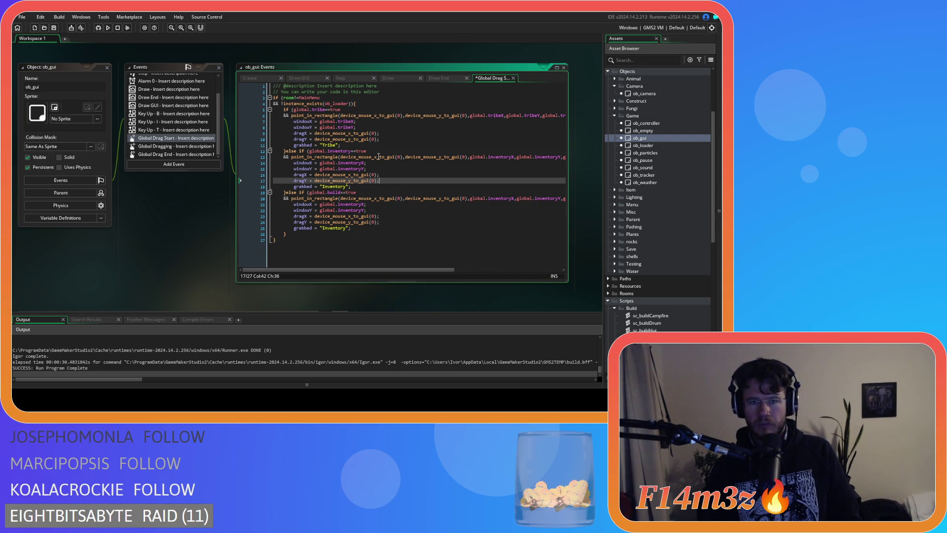
{"action": "scroll", "coordinate": [195, 127], "scroll_direction": "up", "scroll_amount": 2}
{"action": "left_click", "coordinate": [445, 78]}
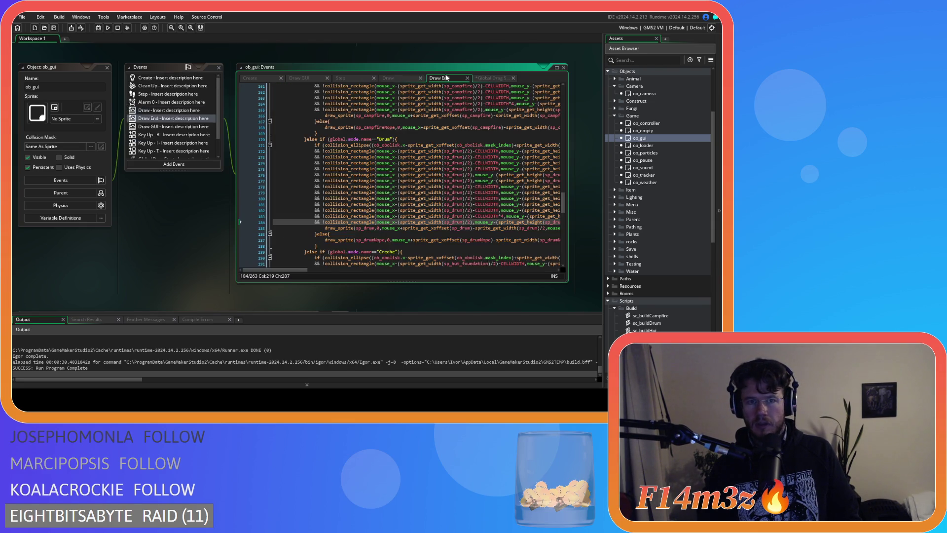
- Copy the _mouseX/_mouseY declarations from ob_controller into ob_gui's Global Drag Start below line 4
{"action": "double_click", "coordinate": [642, 123]}
{"action": "left_click", "coordinate": [365, 169]}
{"action": "left_click_drag", "start_coordinate": [272, 98], "coordinate": [375, 104]}
{"action": "right_click", "coordinate": [358, 104]}
{"action": "left_click", "coordinate": [394, 175]}
{"action": "double_click", "coordinate": [617, 140]}
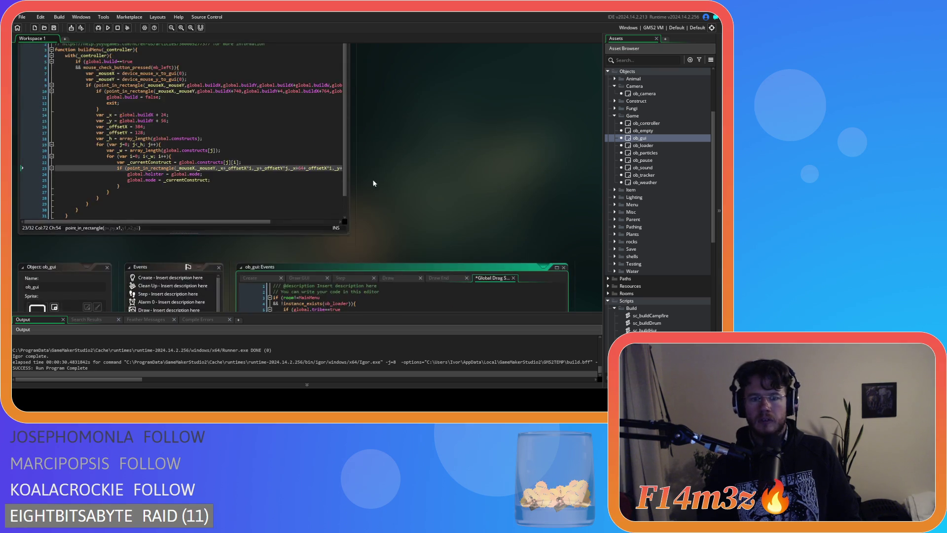
{"action": "scroll", "coordinate": [181, 256], "scroll_direction": "down", "scroll_amount": 1}
{"action": "left_click", "coordinate": [362, 148]}
{"action": "key", "text": "Return"}
{"action": "key", "text": "ctrl+v"}
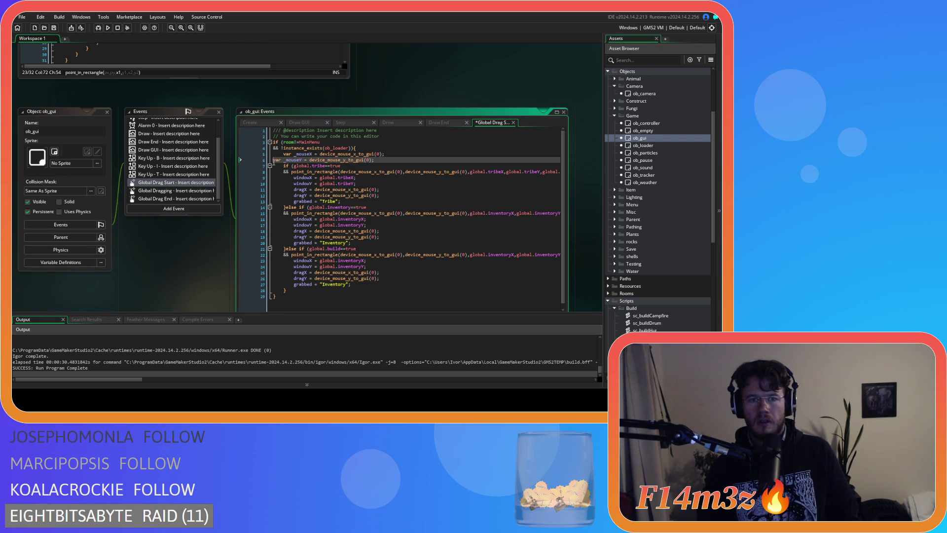
- Replace all four device_mouse_x_to_gui(0) calls with _mouseX
{"action": "double_click", "coordinate": [303, 154]}
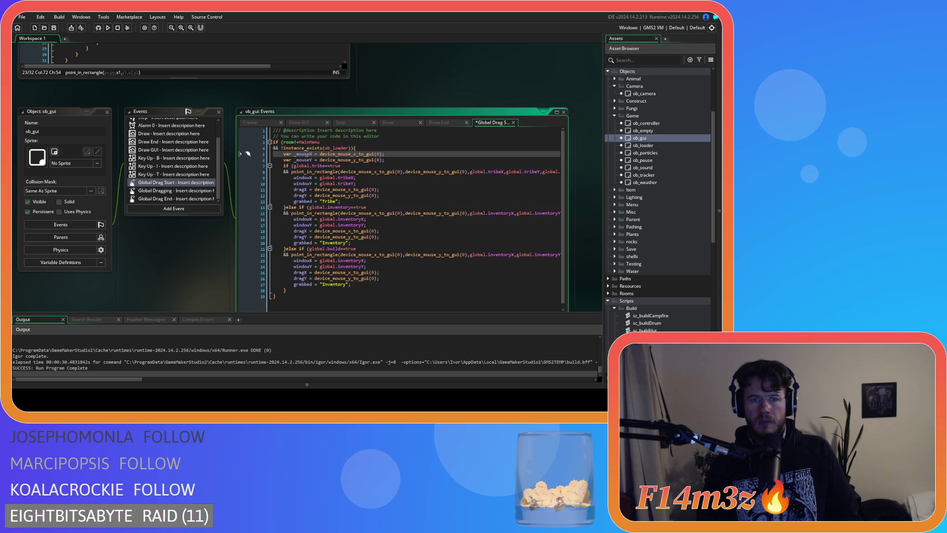
{"action": "double_click", "coordinate": [399, 171]}
{"action": "key", "text": "ctrl+h"}
{"action": "type", "text": "_mouseX"}
{"action": "left_click", "coordinate": [518, 151]}
{"action": "left_click", "coordinate": [518, 151]}
{"action": "left_click", "coordinate": [517, 150]}
{"action": "left_click", "coordinate": [517, 150]}
{"action": "left_click", "coordinate": [518, 151]}
{"action": "left_click", "coordinate": [518, 150]}
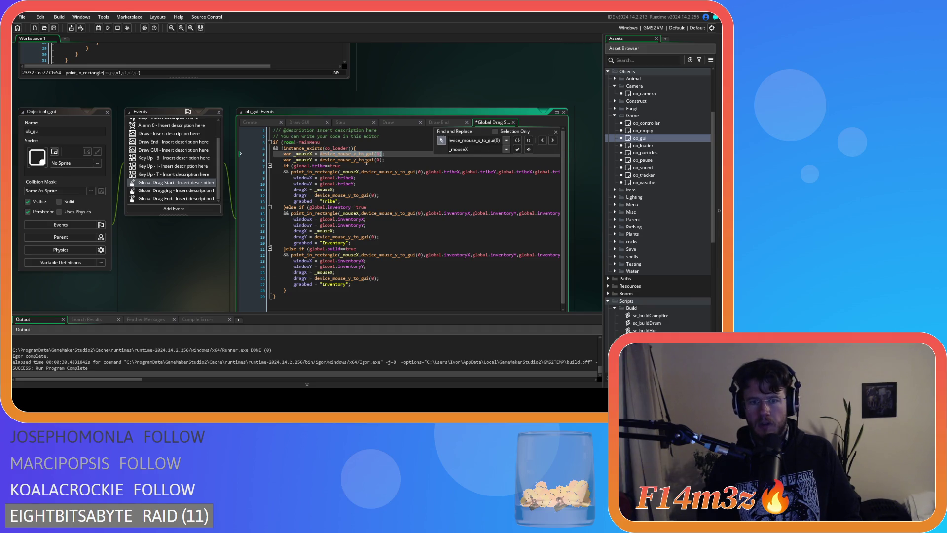
- Replace the device_mouse_y_to_gui(0) calls with _mouseY, starting from line 6
{"action": "left_click_drag", "start_coordinate": [383, 161], "coordinate": [325, 161]}
{"action": "key", "text": "ctrl+h"}
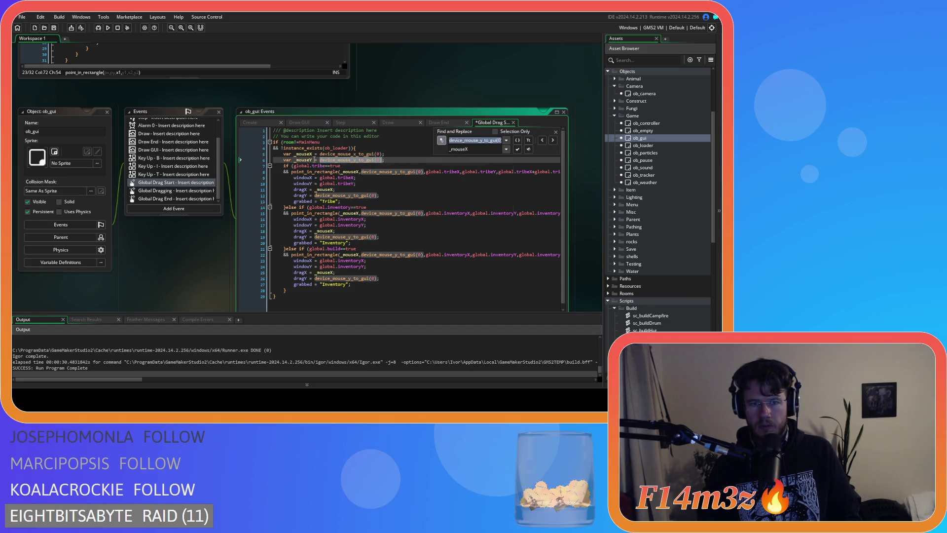
{"action": "double_click", "coordinate": [304, 160]}
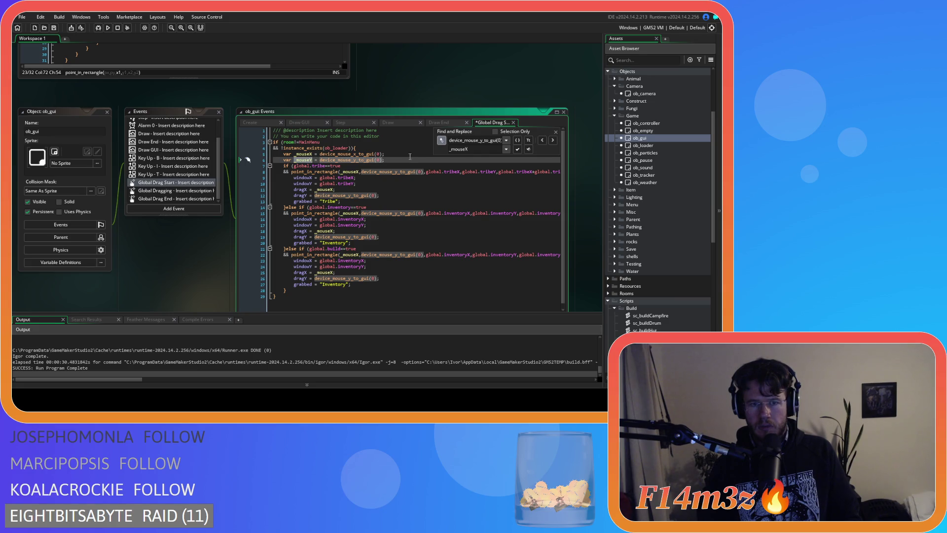
{"action": "type", "text": "Y"}
{"action": "left_click", "coordinate": [553, 140]}
{"action": "left_click", "coordinate": [542, 140]}
{"action": "left_click", "coordinate": [542, 141]}
{"action": "left_click", "coordinate": [543, 140]}
{"action": "left_click", "coordinate": [542, 140]}
{"action": "left_click", "coordinate": [542, 141]}
{"action": "left_click", "coordinate": [542, 140]}
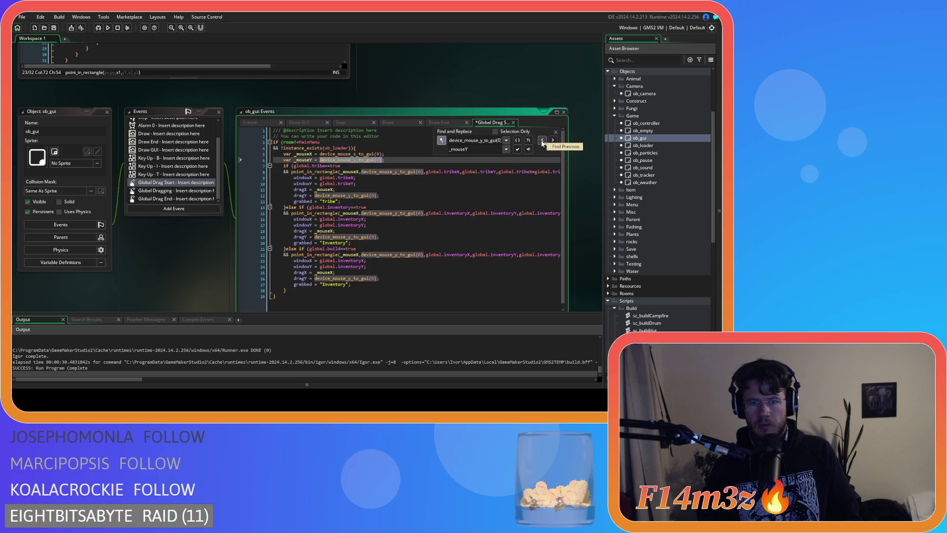
{"action": "left_click", "coordinate": [553, 140]}
{"action": "left_click", "coordinate": [517, 149]}
{"action": "left_click", "coordinate": [517, 150]}
{"action": "left_click", "coordinate": [517, 150]}
{"action": "left_click", "coordinate": [517, 149]}
{"action": "left_click", "coordinate": [518, 149]}
{"action": "left_click", "coordinate": [517, 150]}
{"action": "left_click", "coordinate": [556, 132]}
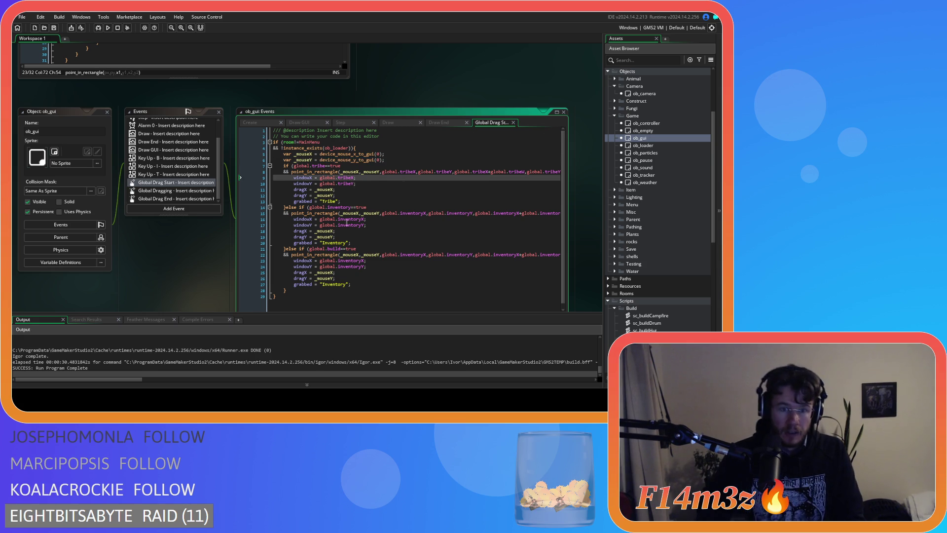
- Save ob_gui's Global Drag Start code and select Inventory on line 20
{"action": "scroll", "coordinate": [417, 207], "scroll_direction": "down", "scroll_amount": 1}
{"action": "left_click", "coordinate": [355, 173]}
{"action": "key", "text": "ctrl+s"}
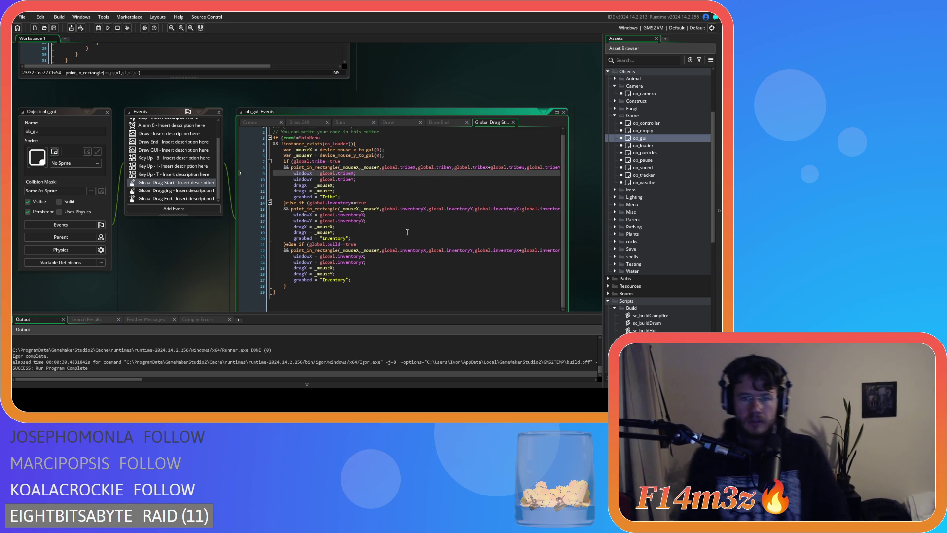
{"action": "scroll", "coordinate": [346, 246], "scroll_direction": "up", "scroll_amount": 1}
{"action": "double_click", "coordinate": [335, 243]}
- Replace inventory with build in the new branch's position references, making them buildX and buildY
{"action": "left_click_drag", "start_coordinate": [401, 255], "coordinate": [423, 254]}
{"action": "key", "text": "ctrl+f"}
{"action": "left_click", "coordinate": [441, 140]}
{"action": "type", "text": "build"}
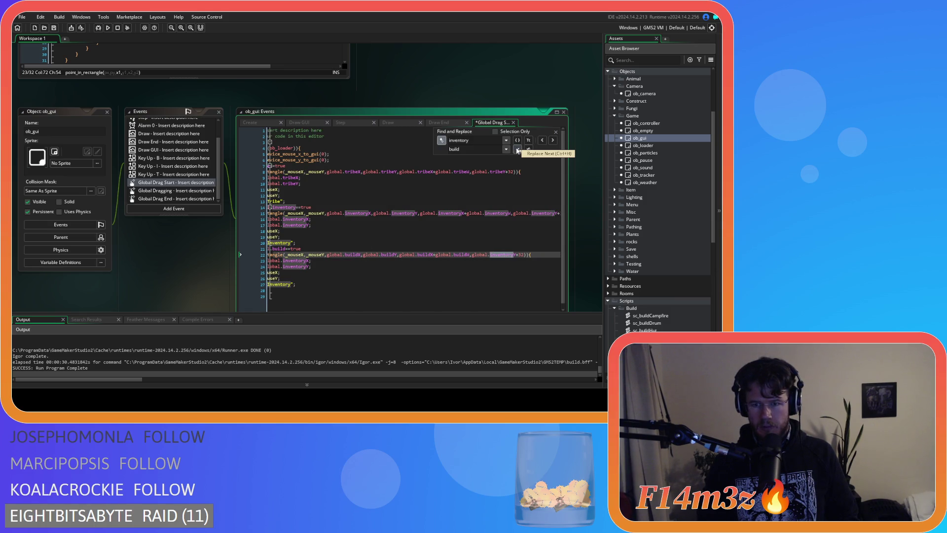
{"action": "left_click", "coordinate": [517, 149]}
{"action": "left_click", "coordinate": [518, 149]}
{"action": "left_click", "coordinate": [518, 149]}
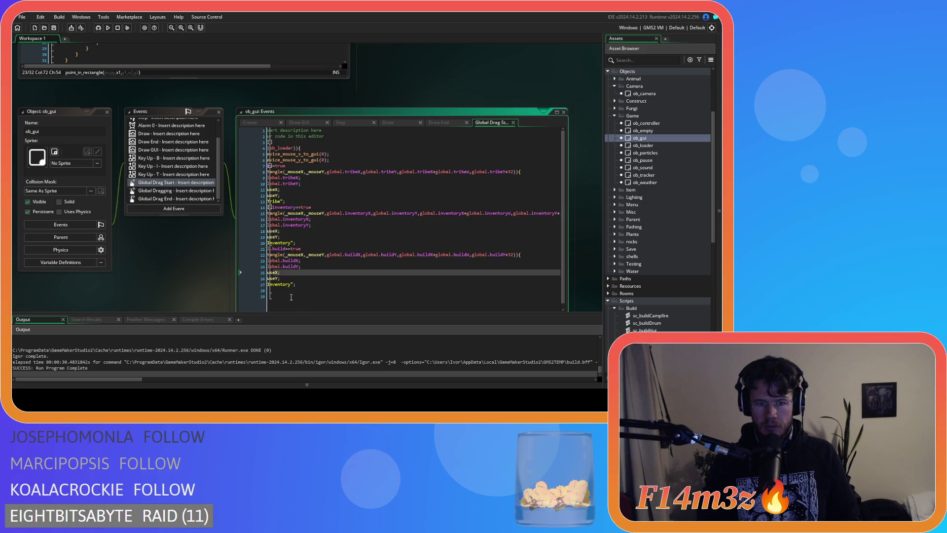
{"action": "left_click", "coordinate": [395, 273]}
- Change the grabbed value on line 27 from "Inventory" to "Build" and save the code
{"action": "left_click_drag", "start_coordinate": [399, 305], "coordinate": [345, 302]}
{"action": "left_click_drag", "start_coordinate": [259, 272], "coordinate": [134, 256]}
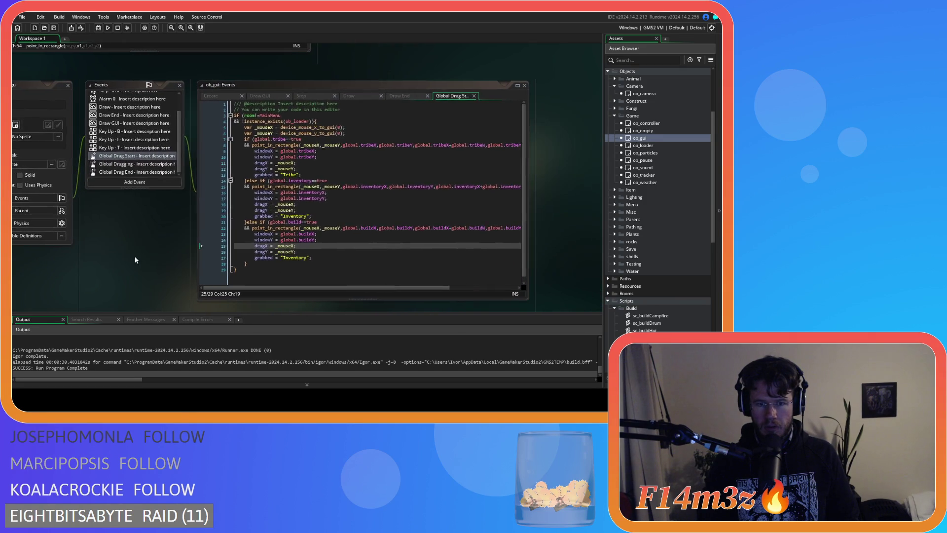
{"action": "double_click", "coordinate": [295, 258]}
{"action": "type", "text": "Build"}
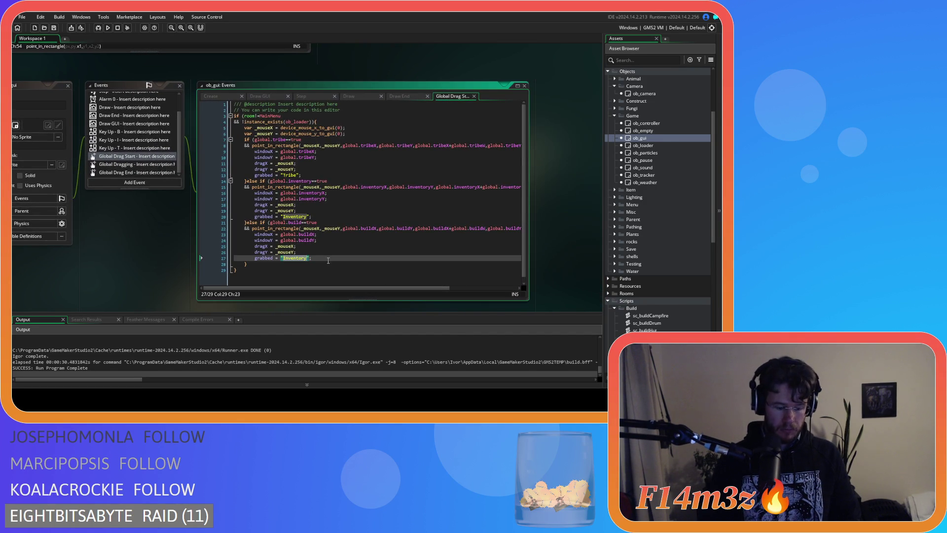
{"action": "left_click", "coordinate": [345, 252]}
{"action": "key", "text": "Down"}
{"action": "key", "text": "ctrl+s"}
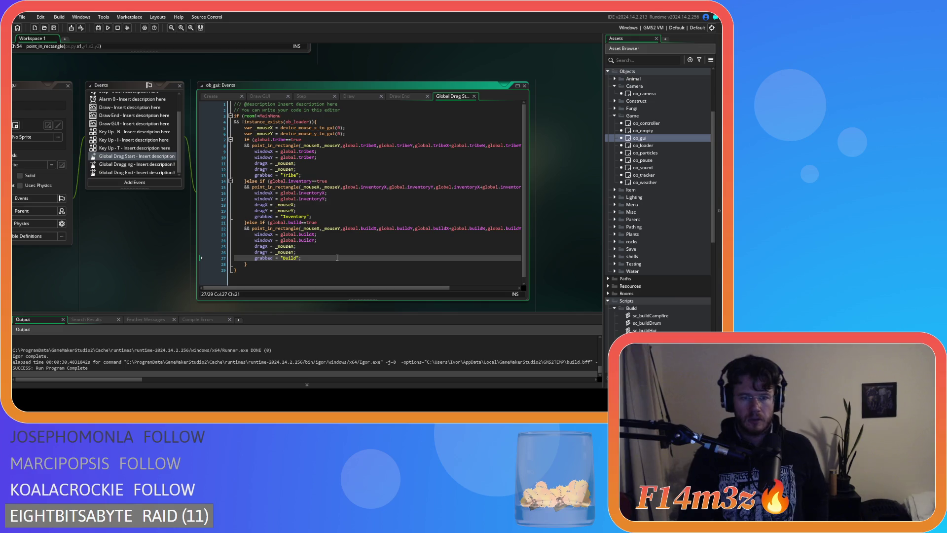
{"action": "left_click", "coordinate": [347, 242]}
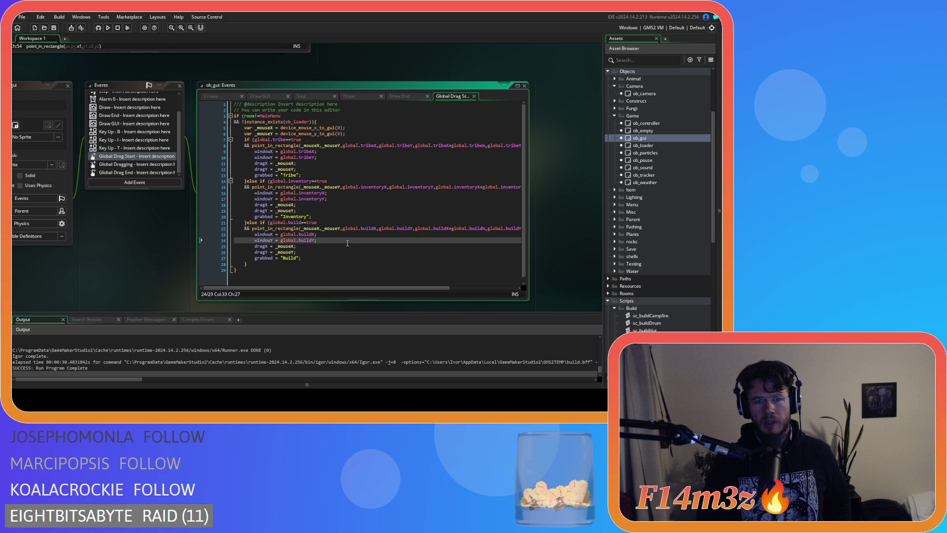
{"action": "left_click", "coordinate": [322, 260]}
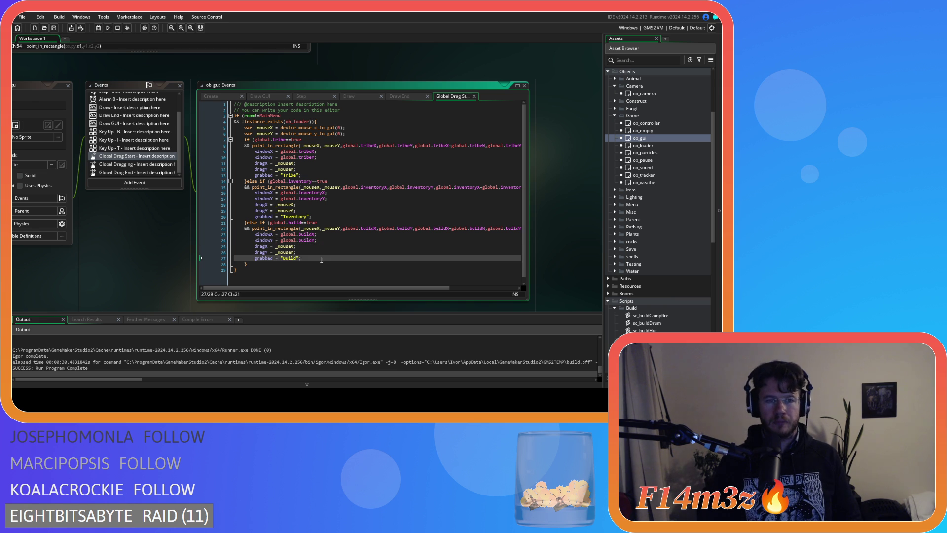
- In Global Dragging, join the Inventory check onto the Tribe branch's closing brace as an else if
{"action": "double_click", "coordinate": [136, 164]}
{"action": "left_click", "coordinate": [354, 169]}
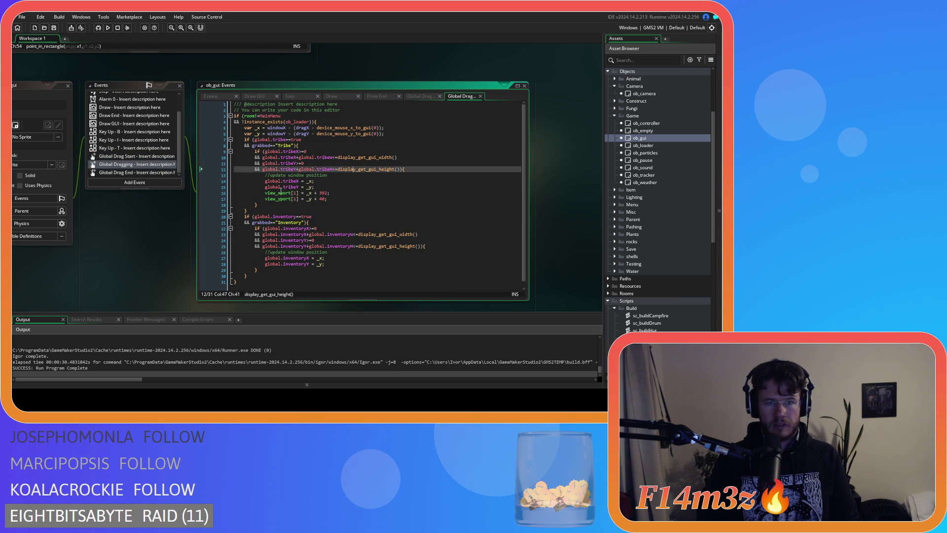
{"action": "key", "text": "Up"}
{"action": "key", "text": "Up"}
{"action": "key", "text": "Up"}
{"action": "left_click", "coordinate": [241, 217]}
{"action": "key", "text": "BackSpace"}
{"action": "key", "text": "BackSpace"}
{"action": "type", "text": "else"}
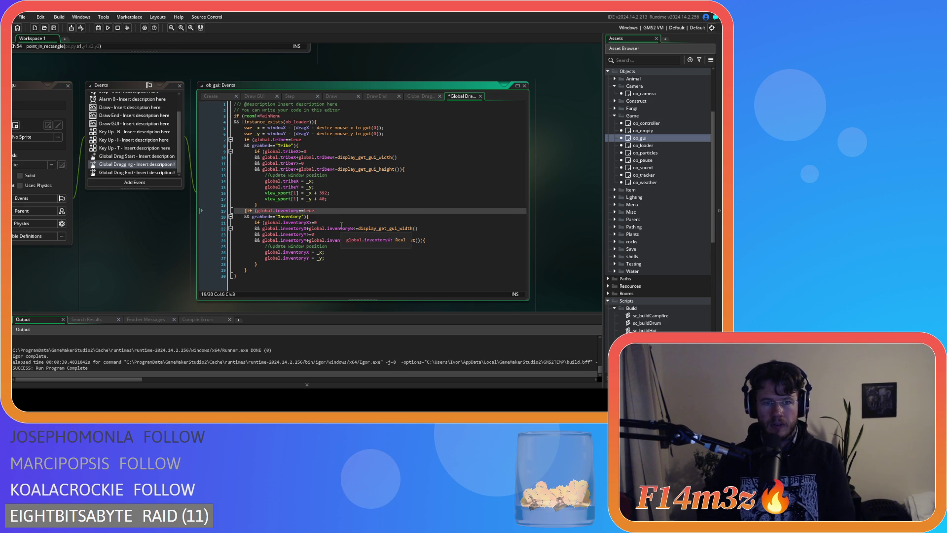
{"action": "key", "text": "End"}
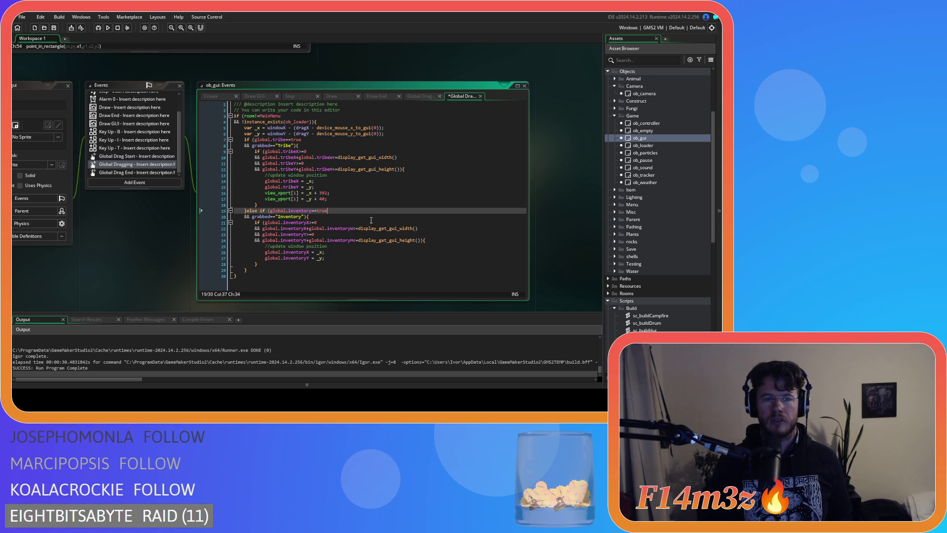
- Bring up ob_gui's Global Drag End event code
{"action": "left_click", "coordinate": [149, 172]}
{"action": "left_click", "coordinate": [150, 167]}
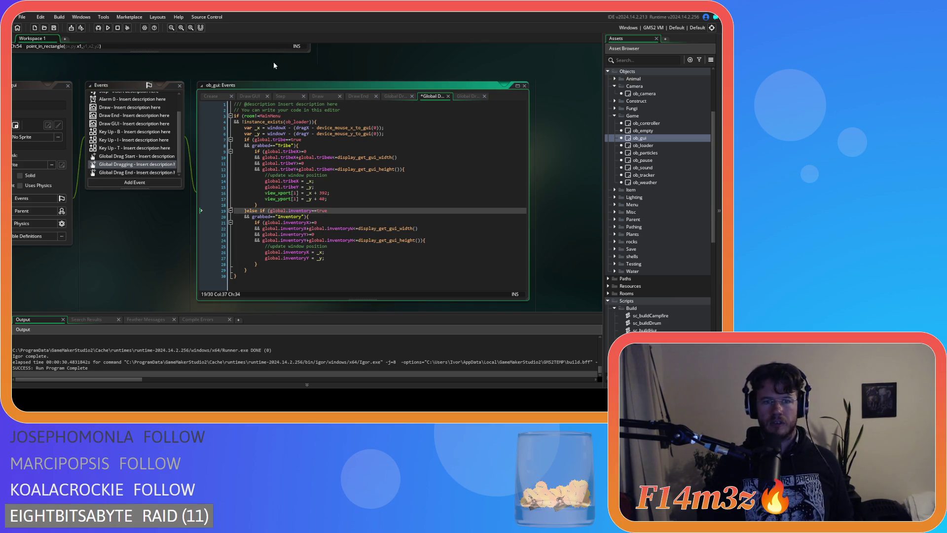
{"action": "left_click", "coordinate": [150, 174]}
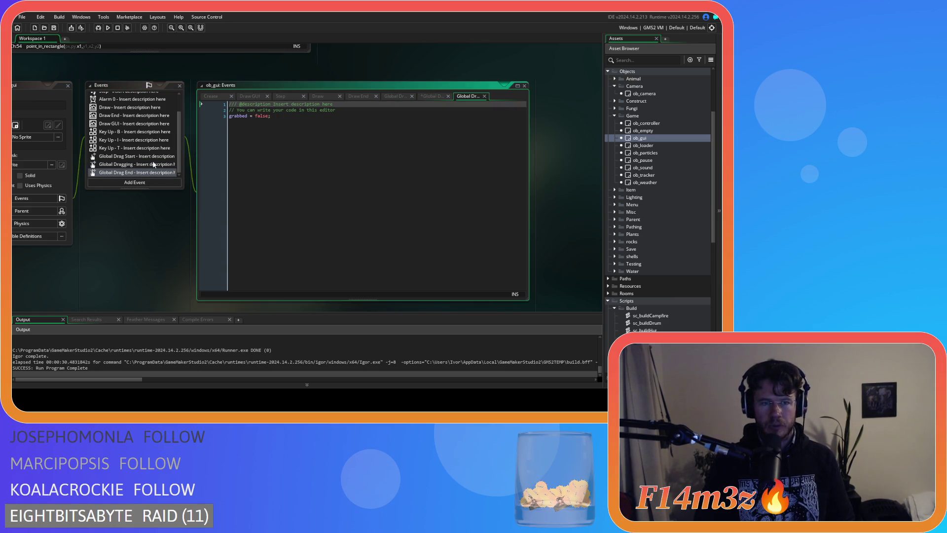
- In ob_gui's Create event, change grabbed's initial value from false to noone
{"action": "left_click", "coordinate": [154, 165]}
{"action": "left_click", "coordinate": [148, 173]}
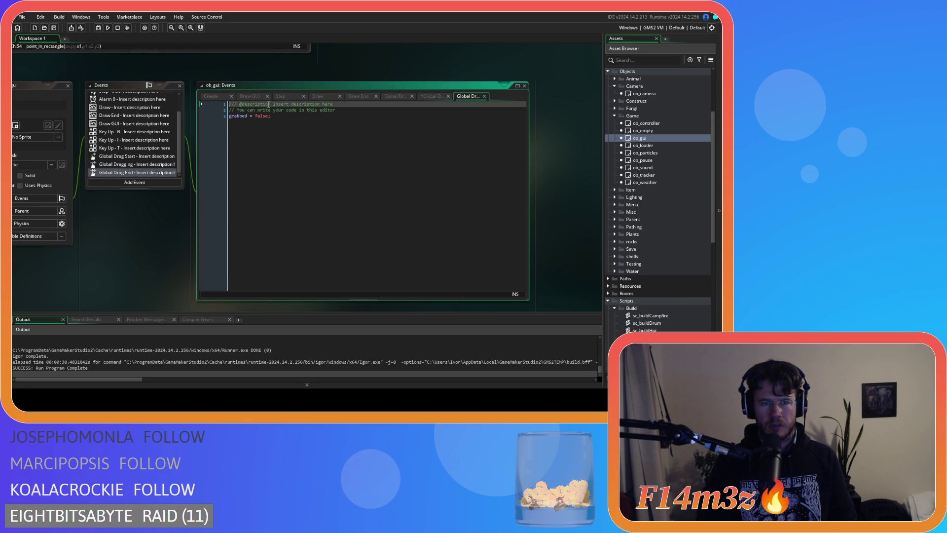
{"action": "left_click", "coordinate": [211, 96]}
{"action": "key", "text": "ctrl+f"}
{"action": "type", "text": "grab"}
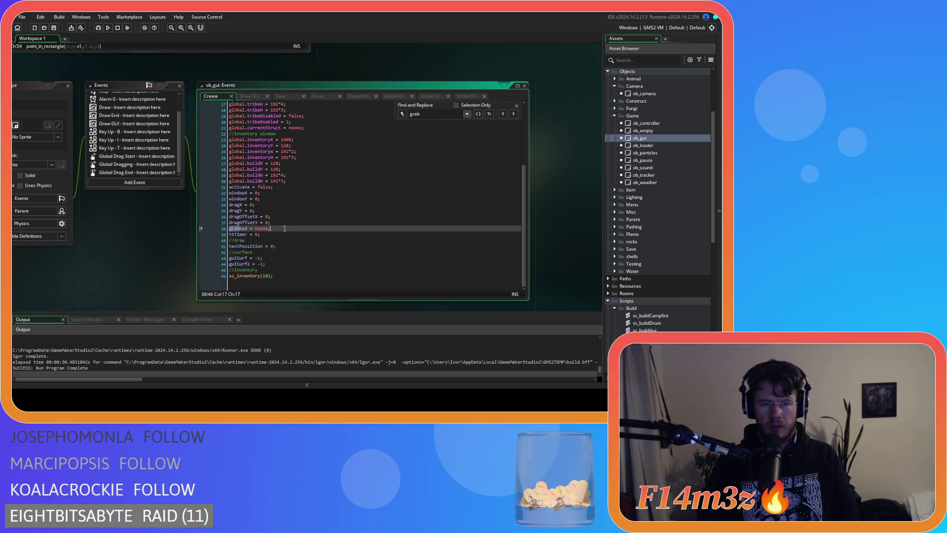
{"action": "key", "text": "Escape"}
{"action": "key", "text": "End"}
{"action": "key", "text": "BackSpace"}
{"action": "key", "text": "BackSpace"}
{"action": "key", "text": "BackSpace"}
{"action": "type", "text": "noone;"}
- Write grabbed = noone; in Global Drag End and select the Inventory else-if block in Global Dragging
{"action": "left_click", "coordinate": [133, 173]}
{"action": "type", "text": "grabbed = noone;"}
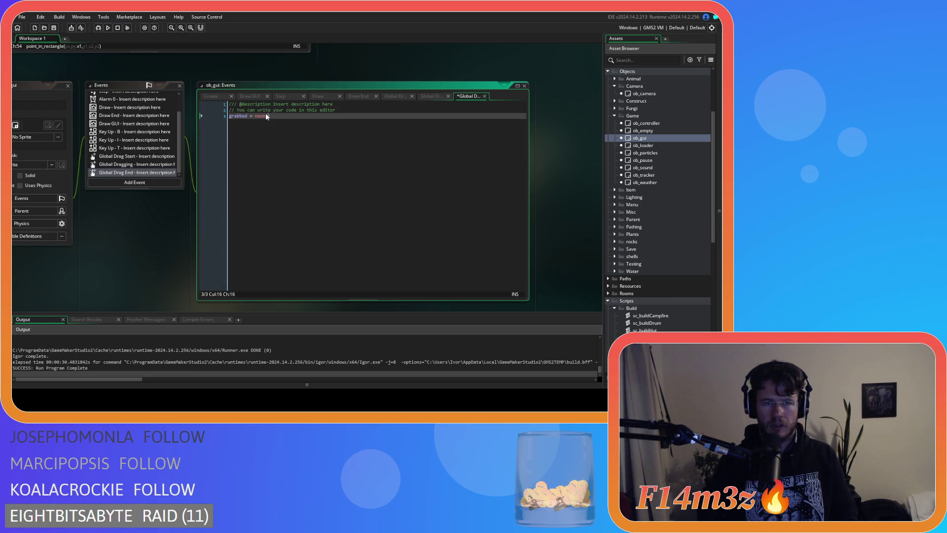
{"action": "left_click", "coordinate": [432, 97]}
{"action": "left_click_drag", "start_coordinate": [248, 270], "coordinate": [246, 211]}
- Duplicate the Inventory block and make the copy check global.build and grabbed == "Build"
{"action": "key", "text": "ctrl+d"}
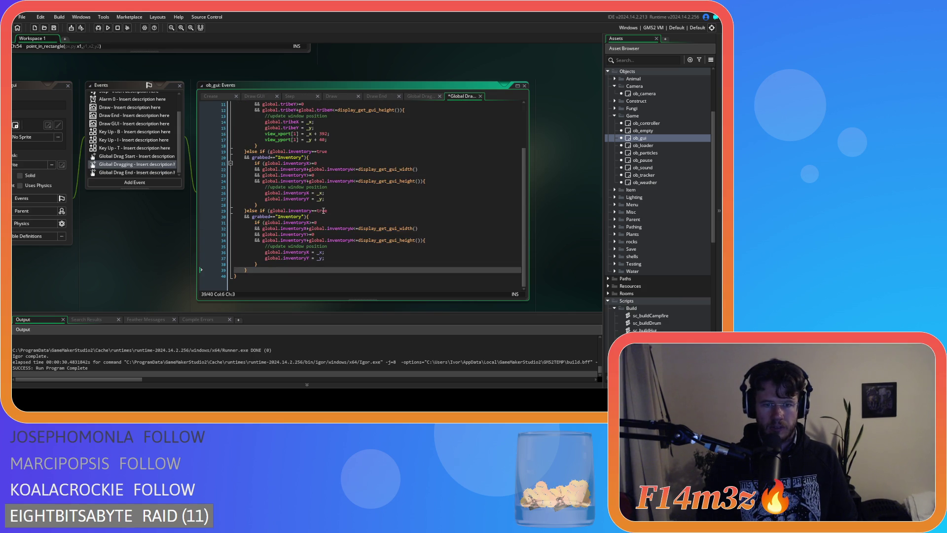
{"action": "double_click", "coordinate": [297, 212]}
{"action": "type", "text": "build"}
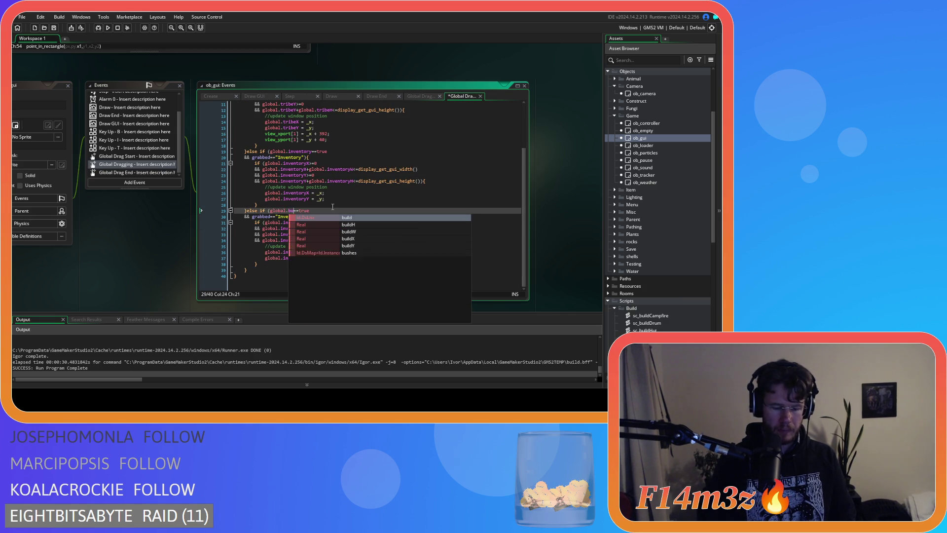
{"action": "key", "text": "End"}
{"action": "double_click", "coordinate": [297, 217]}
{"action": "type", "text": "Build"}
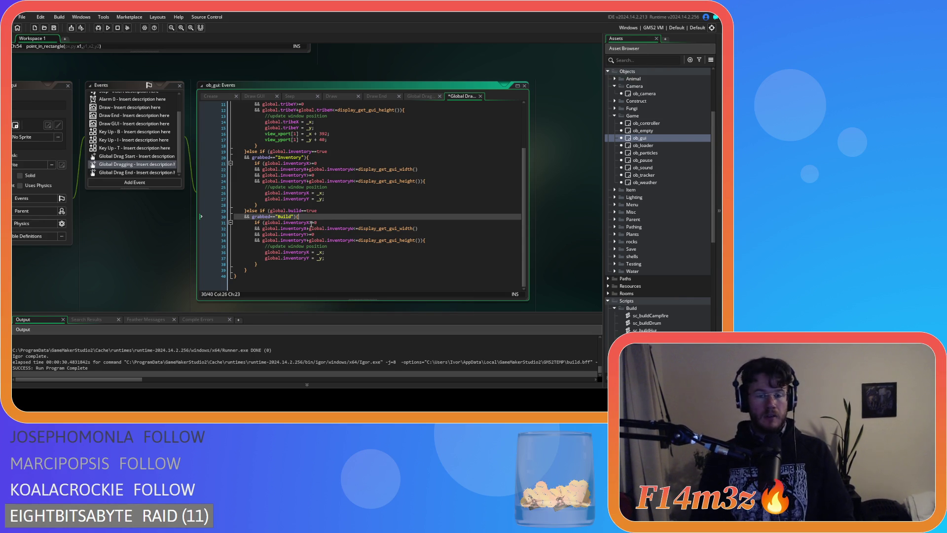
- Replace inventory with build in the copied block's first position references
{"action": "left_click_drag", "start_coordinate": [307, 223], "coordinate": [284, 226]}
{"action": "key", "text": "ctrl+h"}
{"action": "left_click", "coordinate": [429, 123]}
{"action": "type", "text": "build"}
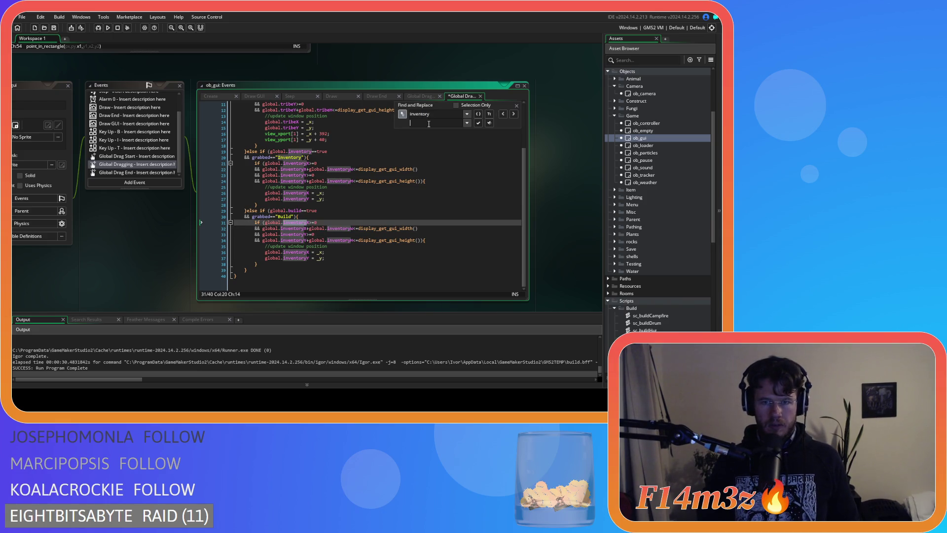
{"action": "left_click", "coordinate": [479, 122]}
{"action": "left_click", "coordinate": [479, 123]}
{"action": "left_click", "coordinate": [479, 122]}
{"action": "left_click", "coordinate": [478, 122]}
{"action": "left_click", "coordinate": [478, 123]}
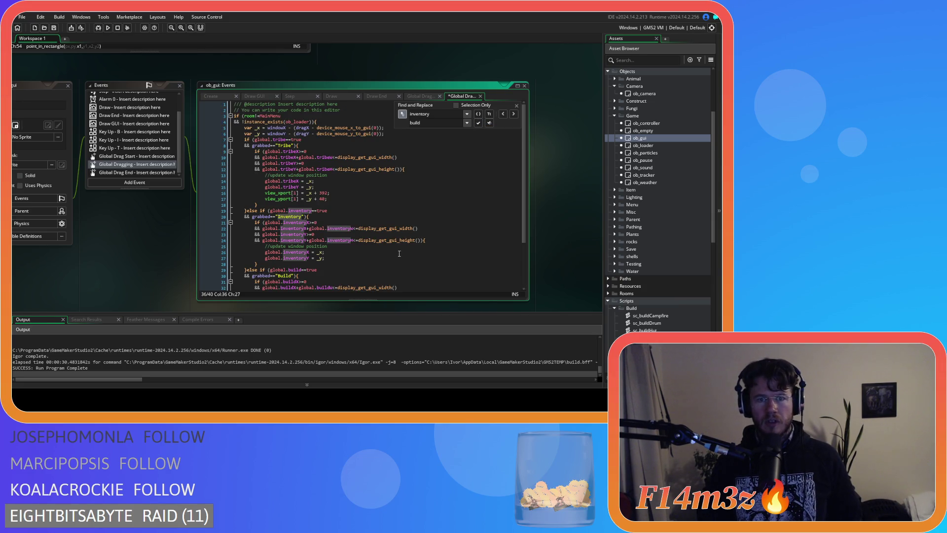
- Change the remaining inventoryH, inventoryX and inventoryY references to buildH, buildX and buildY, then save
{"action": "key", "text": "Down"}
{"action": "key", "text": "Down"}
{"action": "key", "text": "Down"}
{"action": "left_click", "coordinate": [365, 259]}
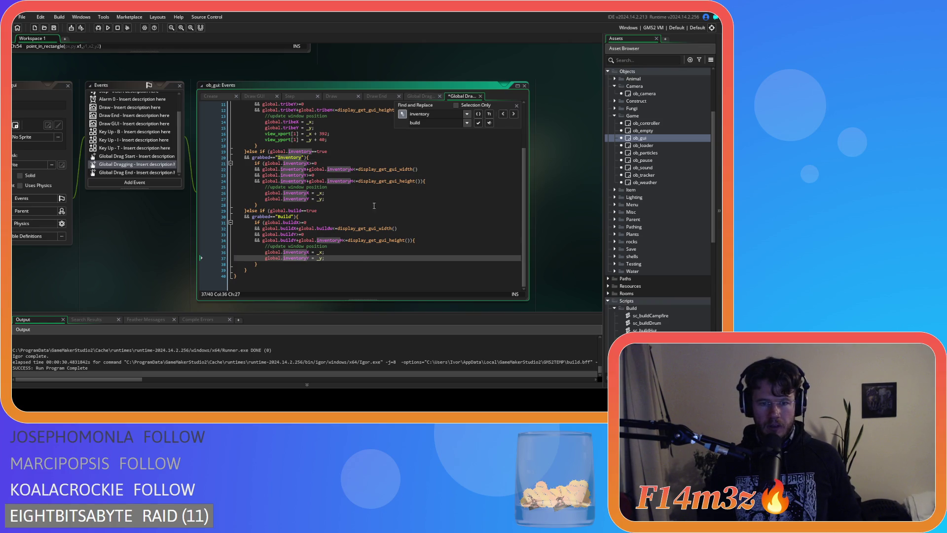
{"action": "left_click", "coordinate": [479, 123]}
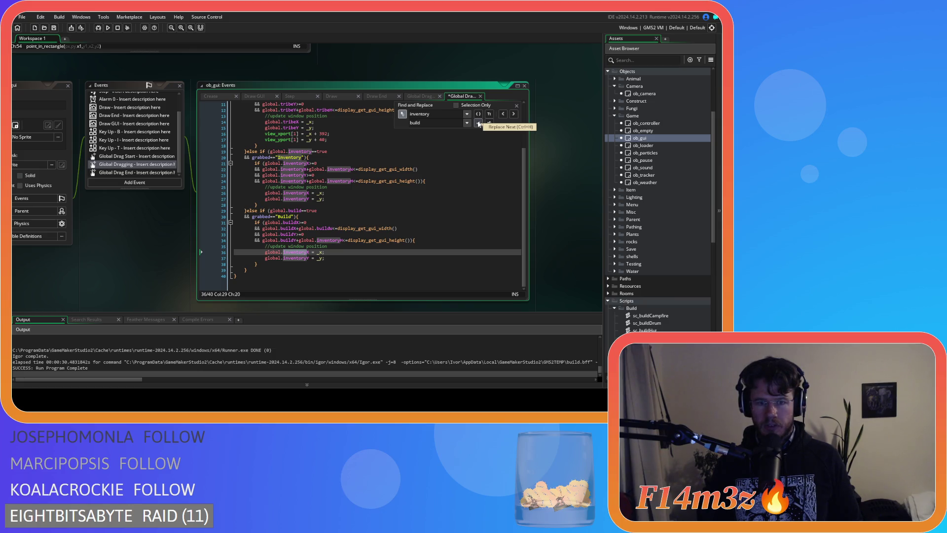
{"action": "left_click", "coordinate": [478, 123]}
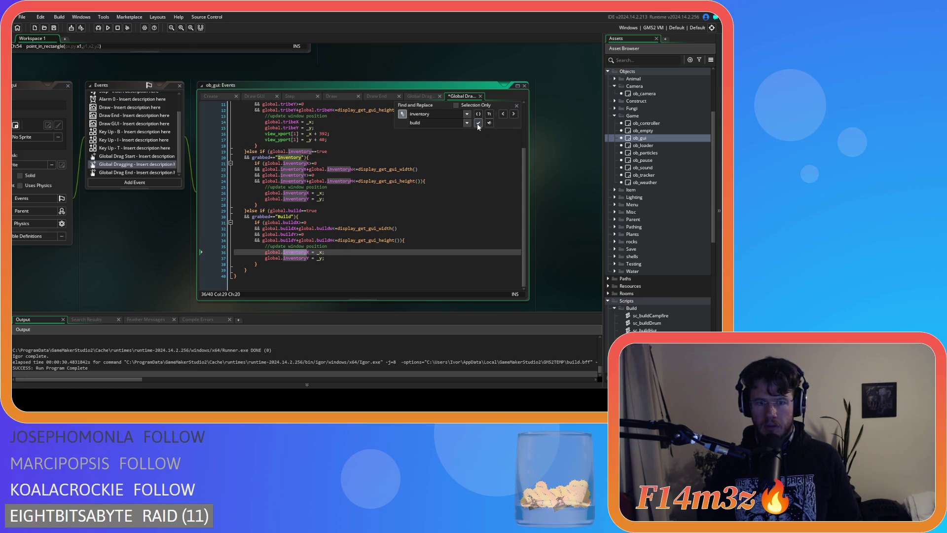
{"action": "left_click", "coordinate": [479, 123]}
{"action": "left_click", "coordinate": [479, 123]}
{"action": "left_click", "coordinate": [517, 105]}
{"action": "key", "text": "ctrl+s"}
{"action": "scroll", "coordinate": [375, 197], "scroll_direction": "up", "scroll_amount": 4}
{"action": "left_click", "coordinate": [409, 135]}
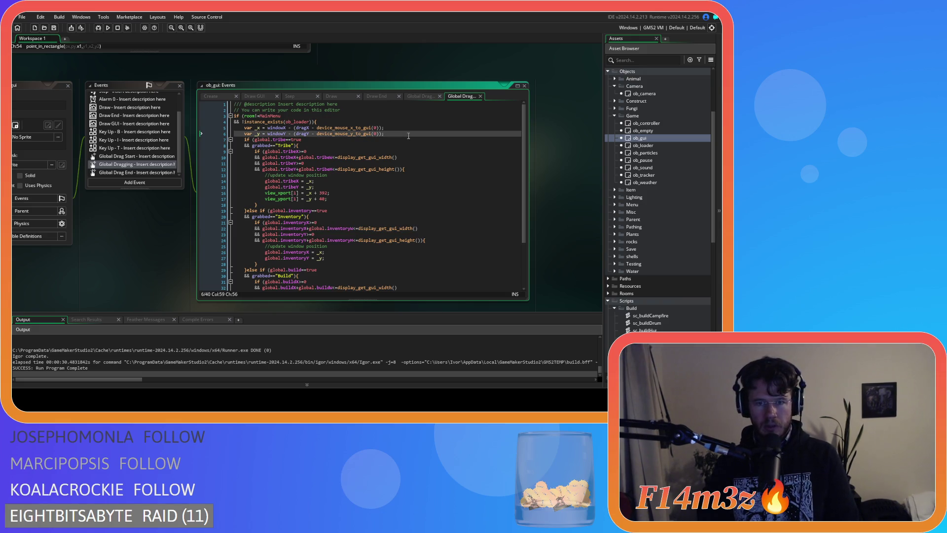
- Declare var _guiW = display_get_gui_width(); and var _guiH = display_get_gui_height(); after line 6
{"action": "key", "text": "Return"}
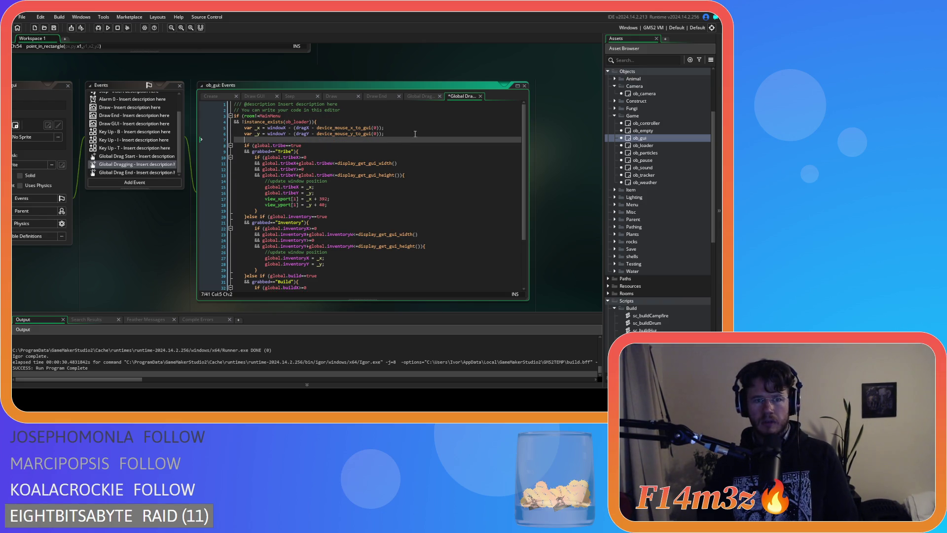
{"action": "type", "text": "var"}
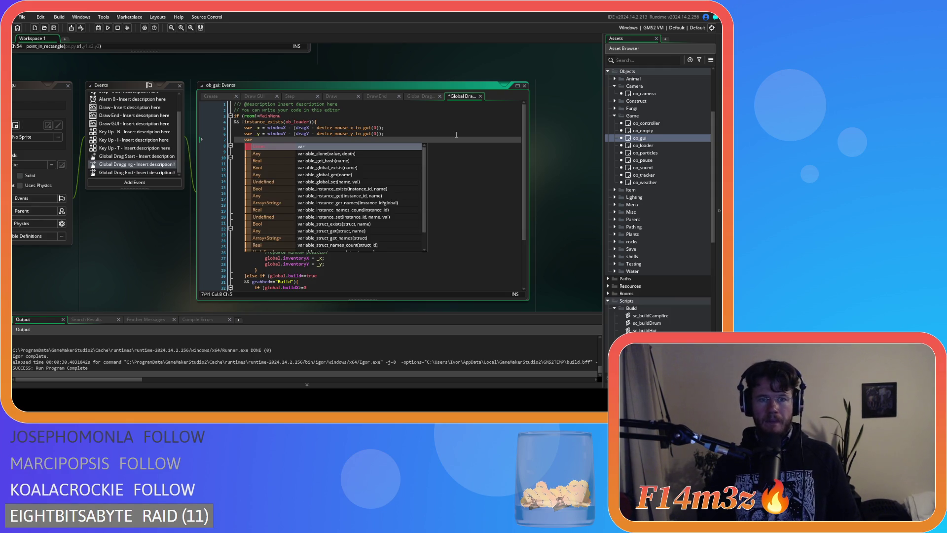
{"action": "type", "text": " _guiW ="}
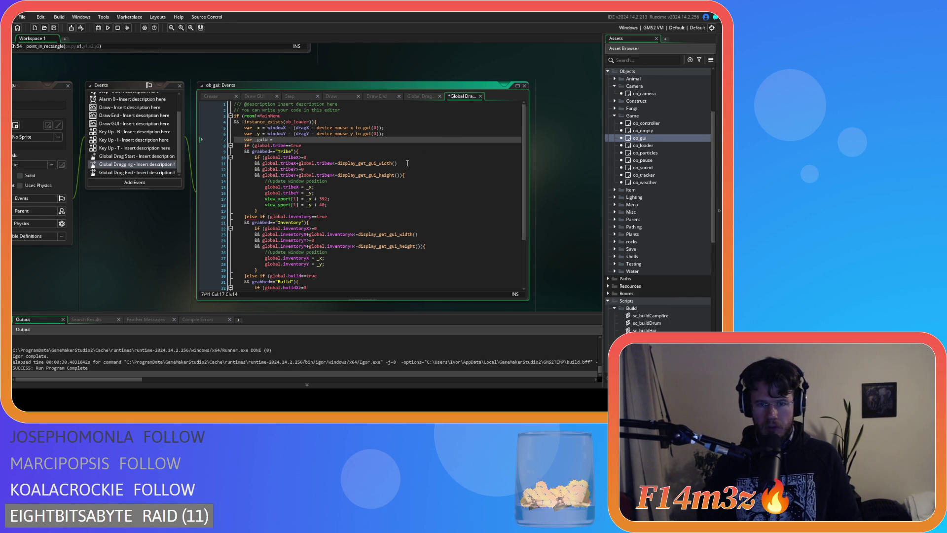
{"action": "type", "text": "display_get_gui_width();"}
{"action": "key", "text": "ctrl+d"}
{"action": "left_click", "coordinate": [267, 146]}
{"action": "key", "text": "BackSpace"}
{"action": "type", "text": "H"}
{"action": "double_click", "coordinate": [318, 146]}
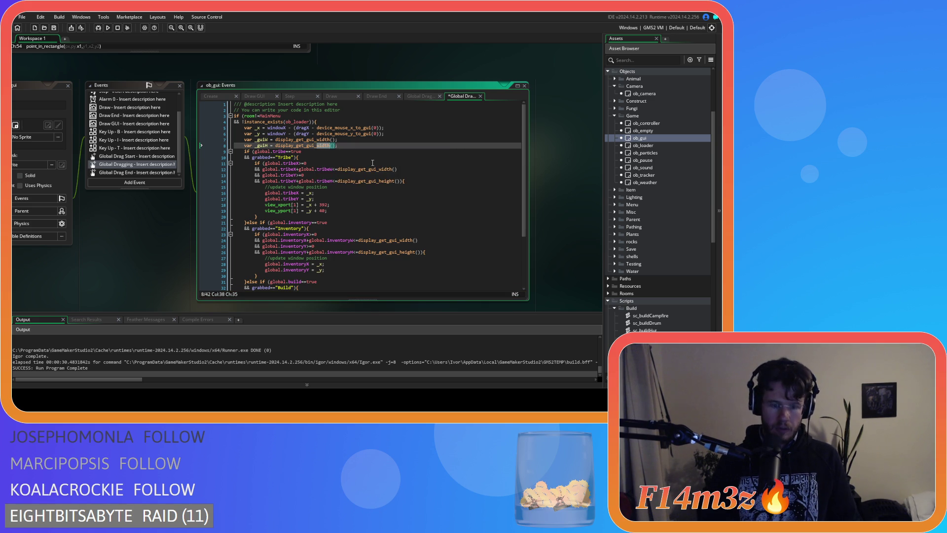
{"action": "type", "text": "height"}
- Replace the display_get_gui_width() calls in the bounds checks with _guiW
{"action": "left_click_drag", "start_coordinate": [398, 169], "coordinate": [337, 170]}
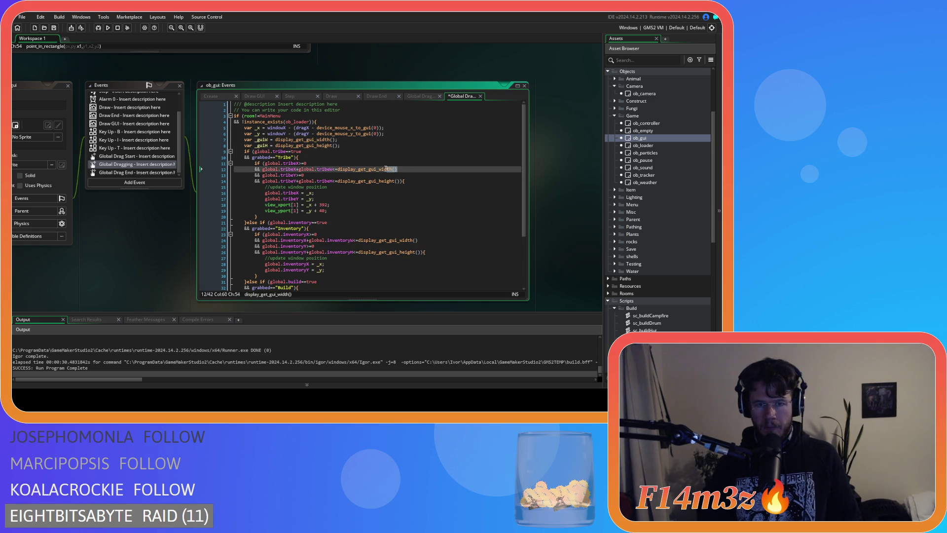
{"action": "key", "text": "ctrl+f"}
{"action": "left_click", "coordinate": [402, 114]}
{"action": "type", "text": "_guiW"}
{"action": "left_click", "coordinate": [478, 123]}
{"action": "left_click", "coordinate": [478, 123]}
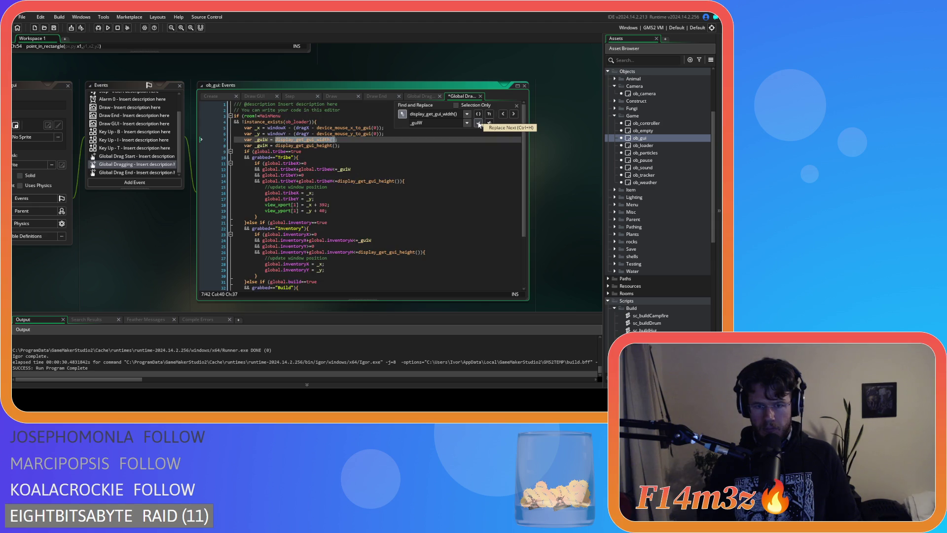
- Replace each display_get_gui_height() call in the bounds checks with _guiH
{"action": "left_click", "coordinate": [277, 146]}
{"action": "left_click_drag", "start_coordinate": [277, 146], "coordinate": [339, 146]}
{"action": "key", "text": "ctrl+f"}
{"action": "double_click", "coordinate": [262, 146]}
{"action": "key", "text": "ctrl+c"}
{"action": "left_click", "coordinate": [458, 123]}
{"action": "key", "text": "ctrl+a"}
{"action": "key", "text": "ctrl+v"}
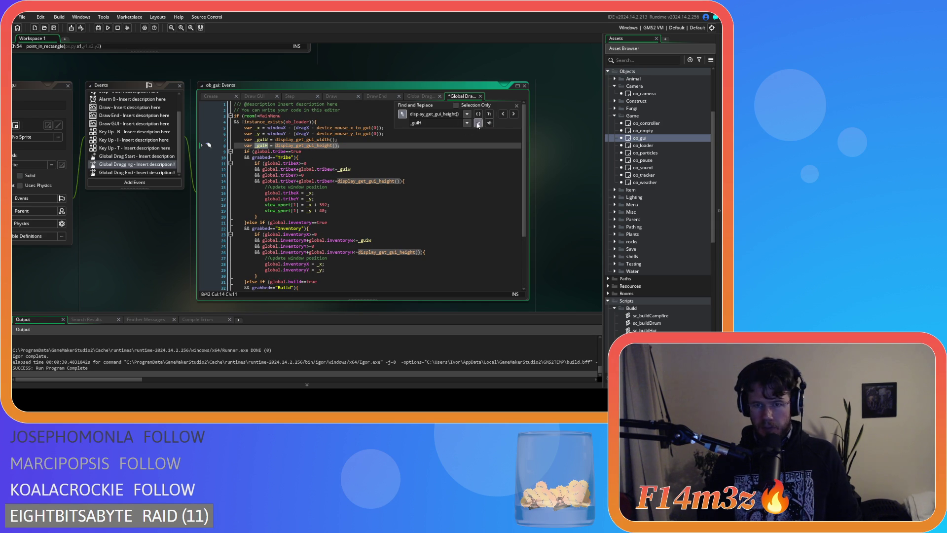
{"action": "left_click", "coordinate": [478, 123]}
{"action": "left_click", "coordinate": [478, 123]}
{"action": "left_click", "coordinate": [479, 124]}
{"action": "left_click", "coordinate": [478, 124]}
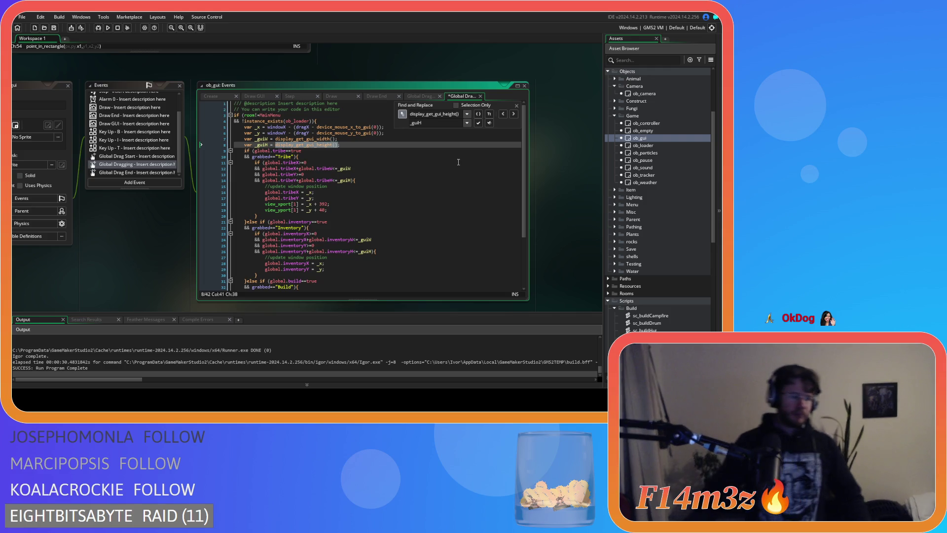
- Save the Global Dragging code and review the Build branch lines
{"action": "left_click", "coordinate": [394, 160]}
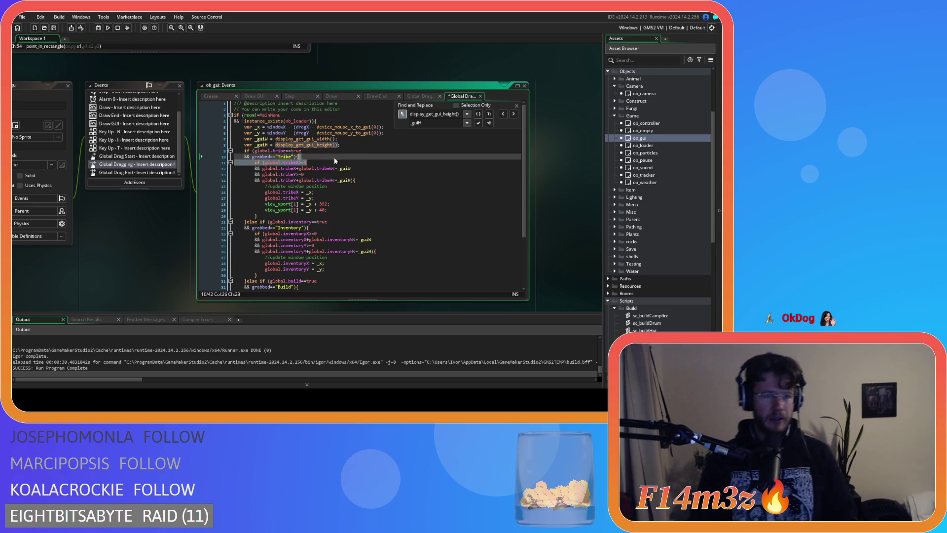
{"action": "left_click", "coordinate": [407, 181]}
{"action": "key", "text": "ctrl+s"}
{"action": "key", "text": "Escape"}
{"action": "scroll", "coordinate": [372, 205], "scroll_direction": "down", "scroll_amount": 4}
{"action": "left_click", "coordinate": [358, 228]}
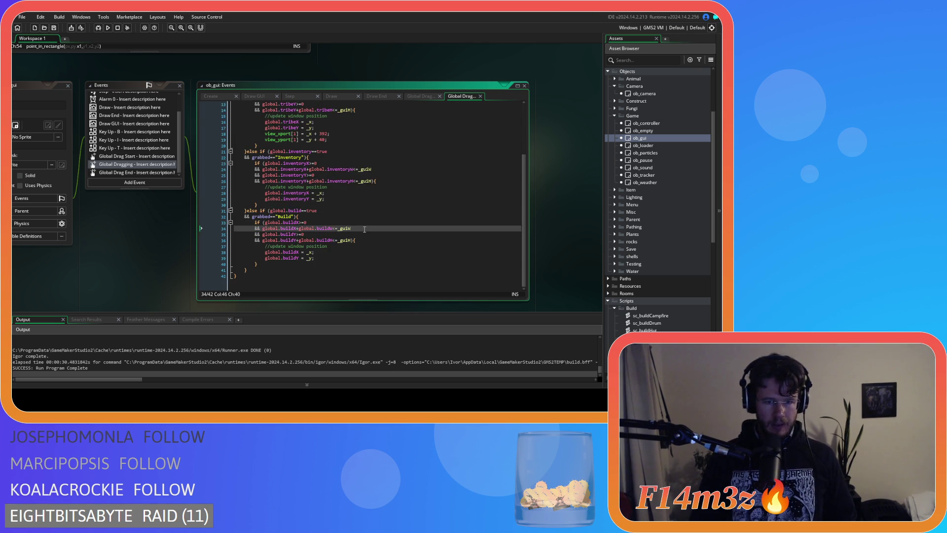
{"action": "left_click", "coordinate": [368, 253]}
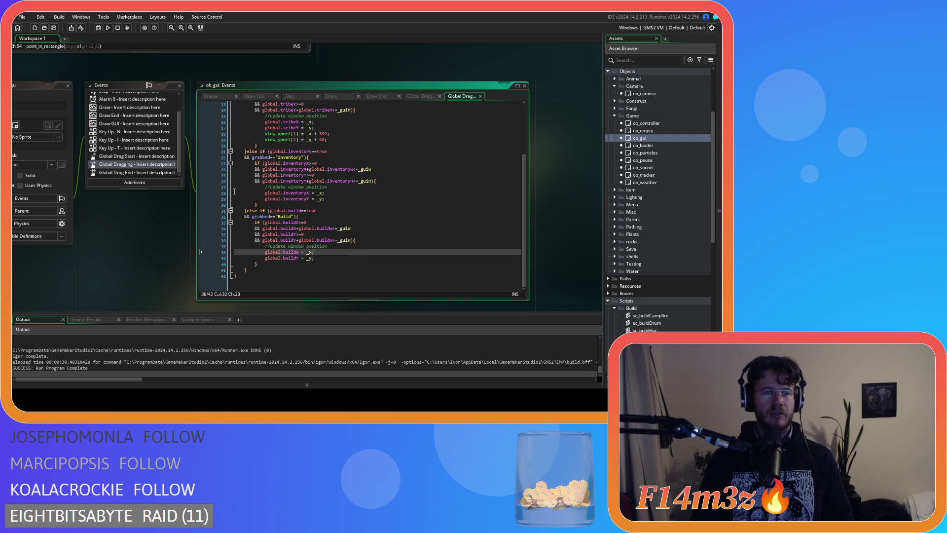
- Close all workspace windows, collapse the Game, Camera and Build folders, and run the game with F5
{"action": "right_click", "coordinate": [131, 241]}
{"action": "mouse_move", "coordinate": [148, 252]}
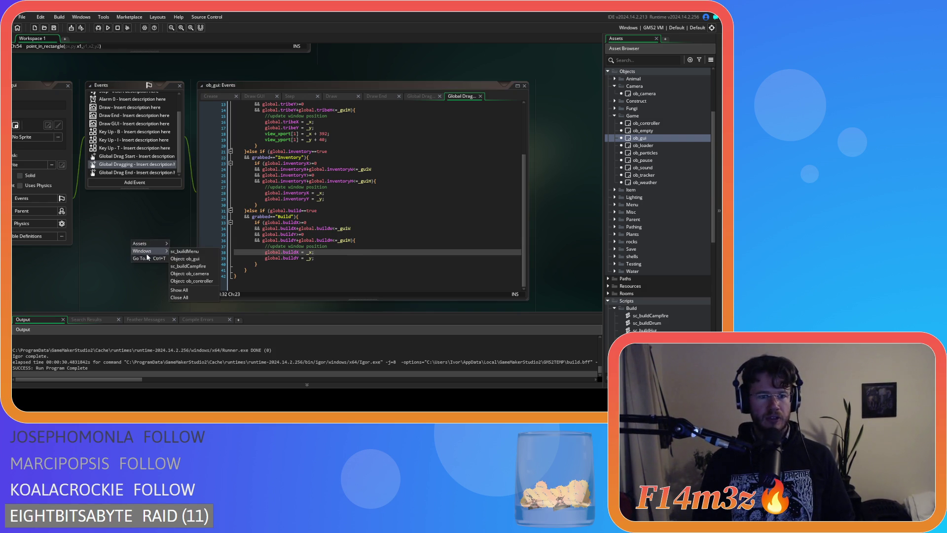
{"action": "left_click", "coordinate": [178, 298]}
{"action": "left_click", "coordinate": [615, 116]}
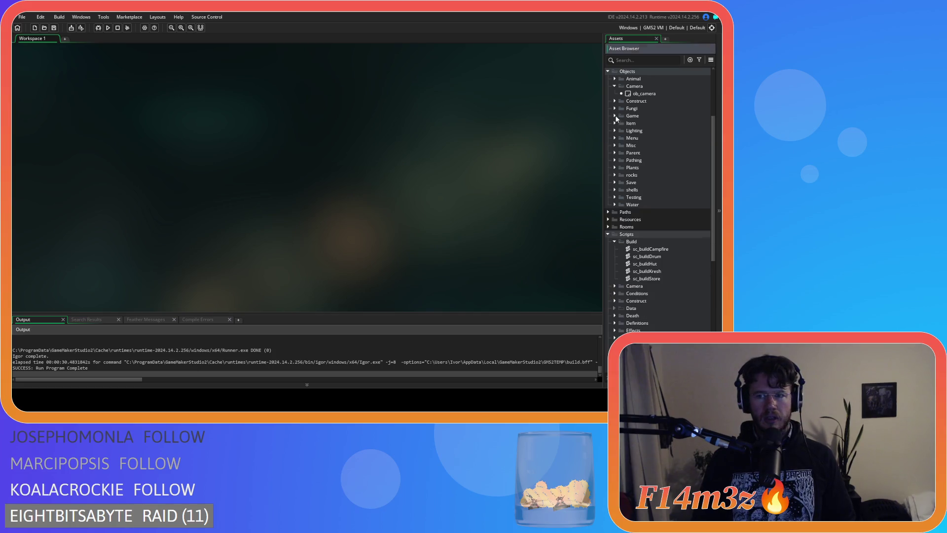
{"action": "left_click", "coordinate": [614, 87]}
{"action": "left_click", "coordinate": [615, 235]}
{"action": "key", "text": "F5"}
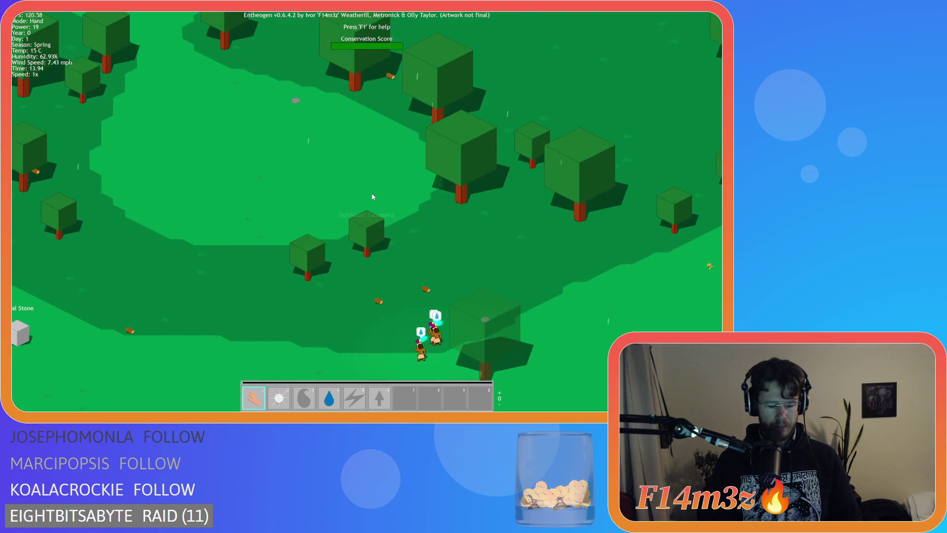
- Open the Build and Tribe windows and drag each one to a new spot on screen
{"action": "left_click", "coordinate": [373, 197]}
{"action": "key", "text": "a"}
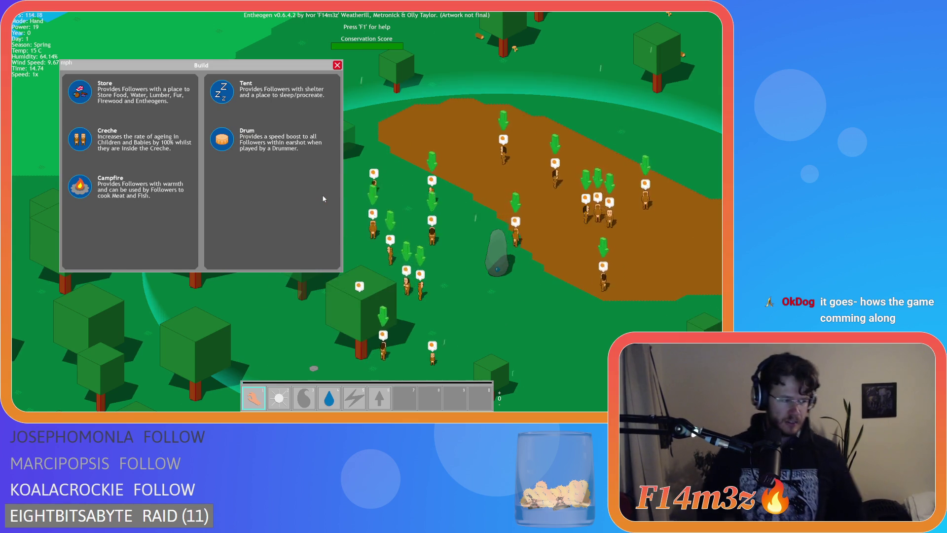
{"action": "left_click_drag", "start_coordinate": [234, 67], "coordinate": [186, 116]}
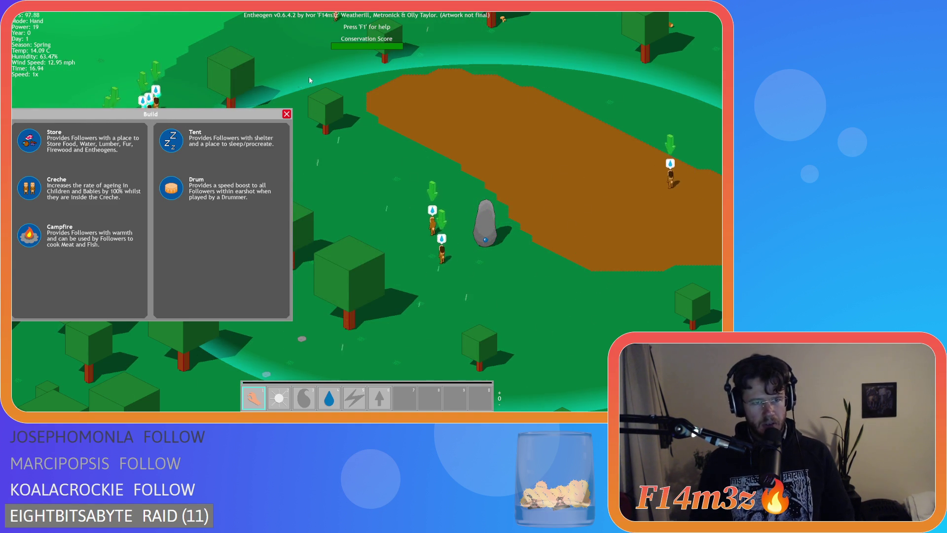
{"action": "key", "text": "t"}
{"action": "mouse_move", "coordinate": [268, 81]}
{"action": "left_mouse_down"}
{"action": "mouse_move", "coordinate": [585, 116]}
{"action": "mouse_move", "coordinate": [280, 89]}
{"action": "mouse_move", "coordinate": [152, 117]}
{"action": "mouse_move", "coordinate": [320, 17]}
{"action": "mouse_move", "coordinate": [443, 199]}
{"action": "mouse_move", "coordinate": [579, 103]}
{"action": "left_mouse_up"}
{"action": "mouse_move", "coordinate": [676, 99]}
{"action": "left_mouse_down"}
{"action": "mouse_move", "coordinate": [559, 96]}
{"action": "mouse_move", "coordinate": [600, 37]}
{"action": "left_mouse_up"}
- Close the windows, reopen Build and choose the Tent to place
{"action": "key", "text": "Escape"}
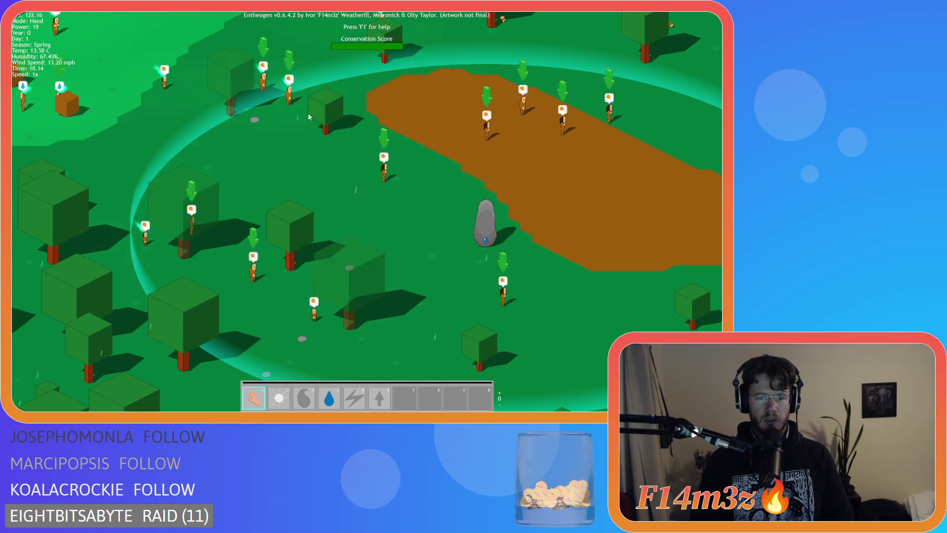
{"action": "key", "text": "b"}
{"action": "left_click", "coordinate": [285, 115]}
{"action": "key", "text": "b"}
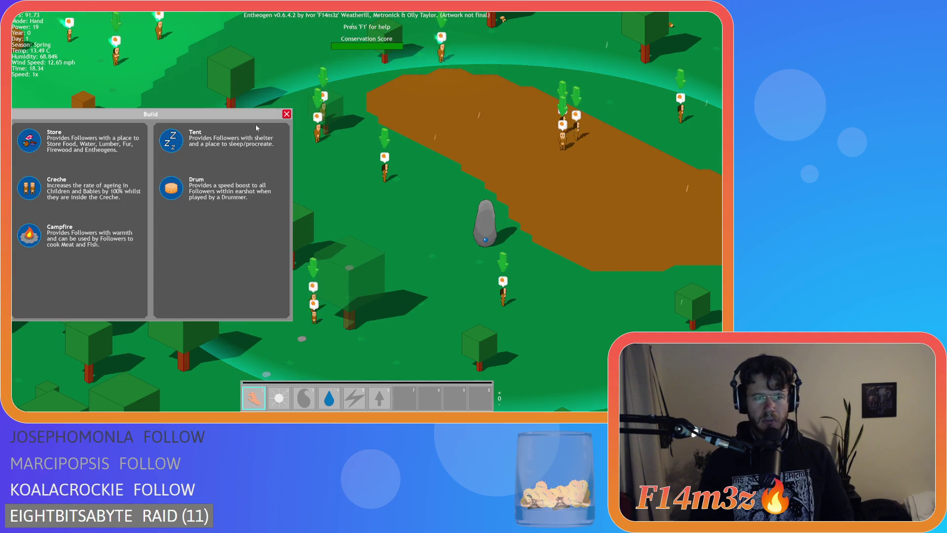
{"action": "left_click", "coordinate": [171, 140]}
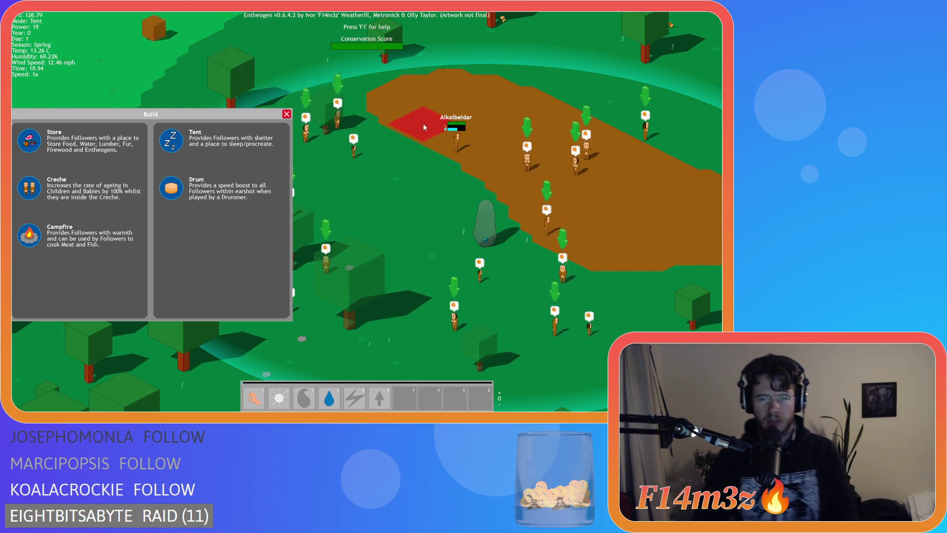
- Cycle through the Fire, Water, Light and Hand powers while panning over the forest
{"action": "key", "text": "3"}
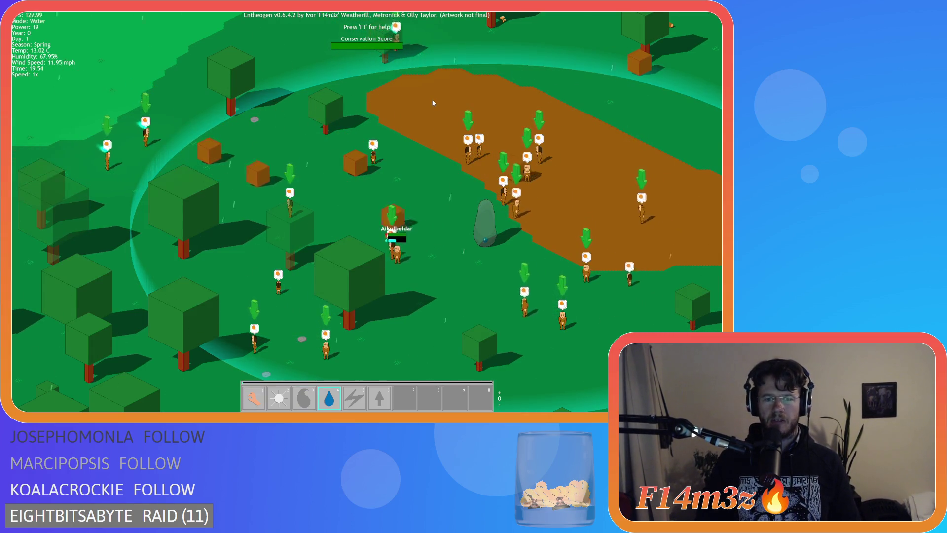
{"action": "key", "text": "4"}
{"action": "key", "text": "2"}
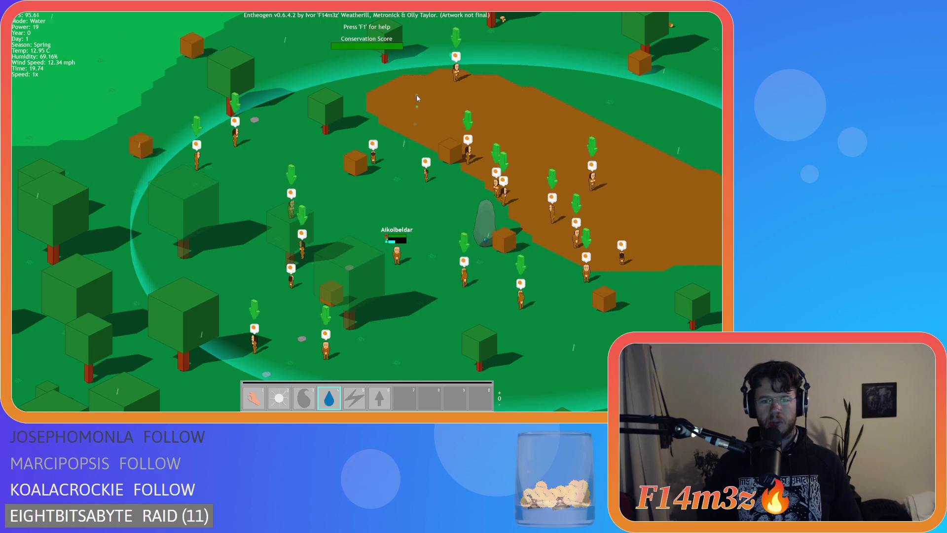
{"action": "key", "text": "1"}
{"action": "key", "text": "s"}
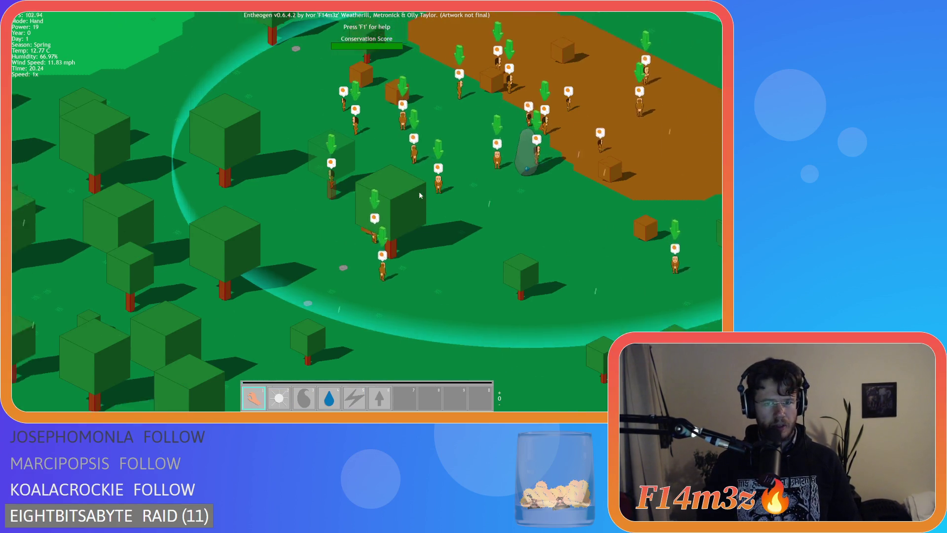
{"action": "key", "text": "s"}
- Switch to Smite, then back to Hand, and pan the view around the village
{"action": "key", "text": "5"}
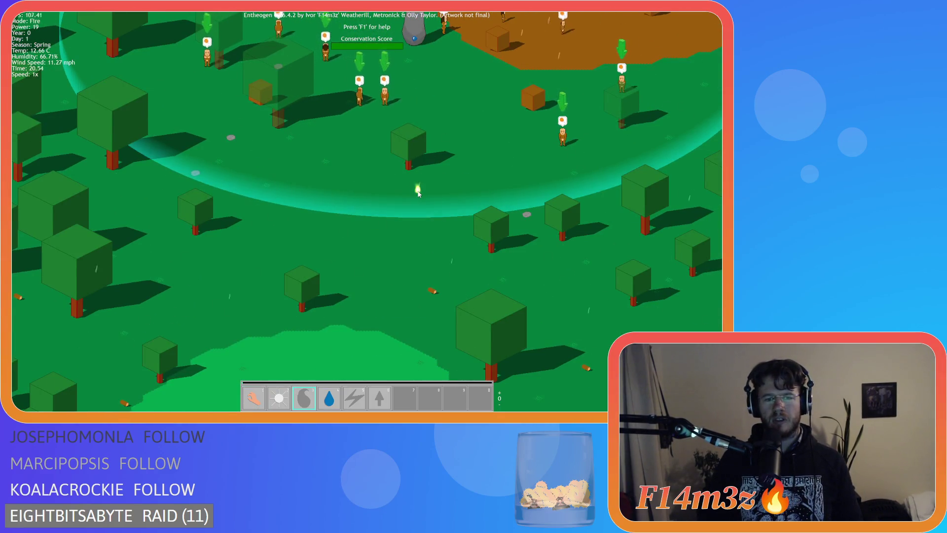
{"action": "key", "text": "w"}
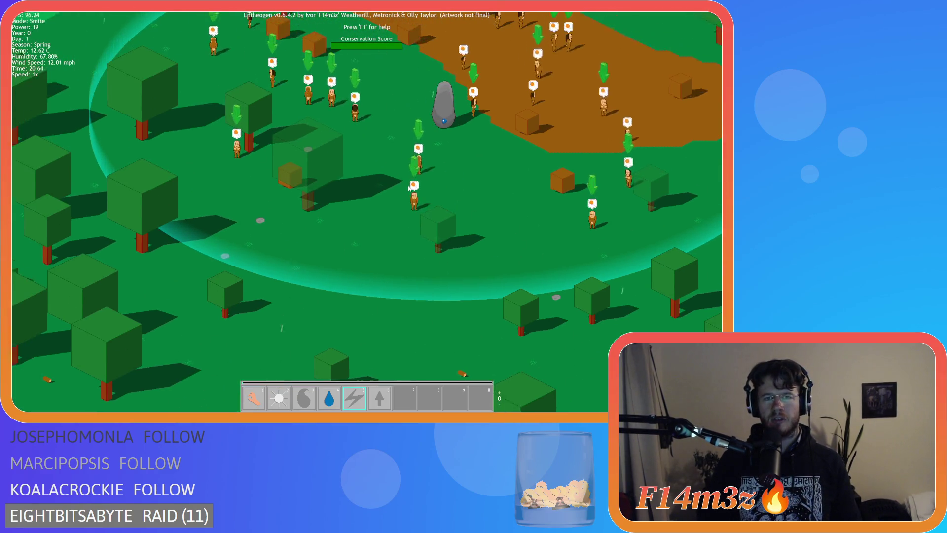
{"action": "key", "text": "w"}
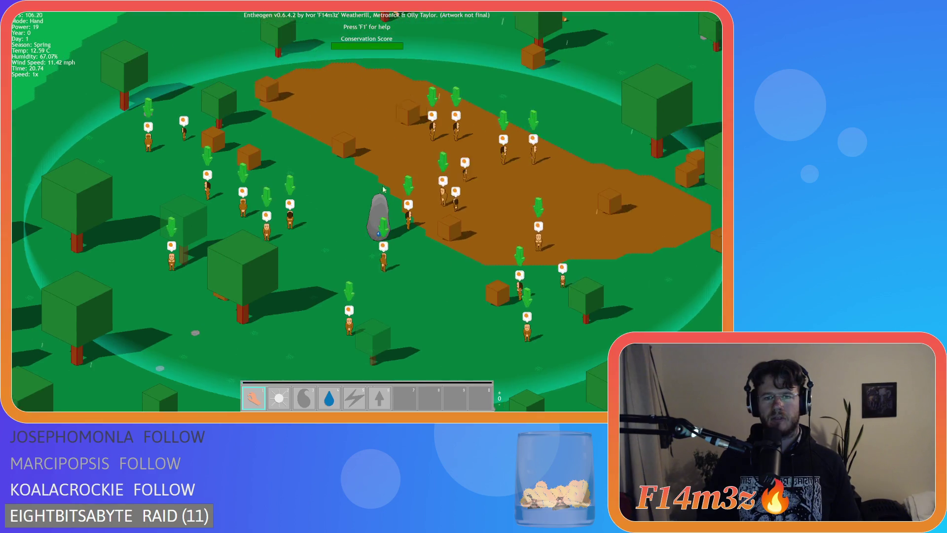
{"action": "key", "text": "1"}
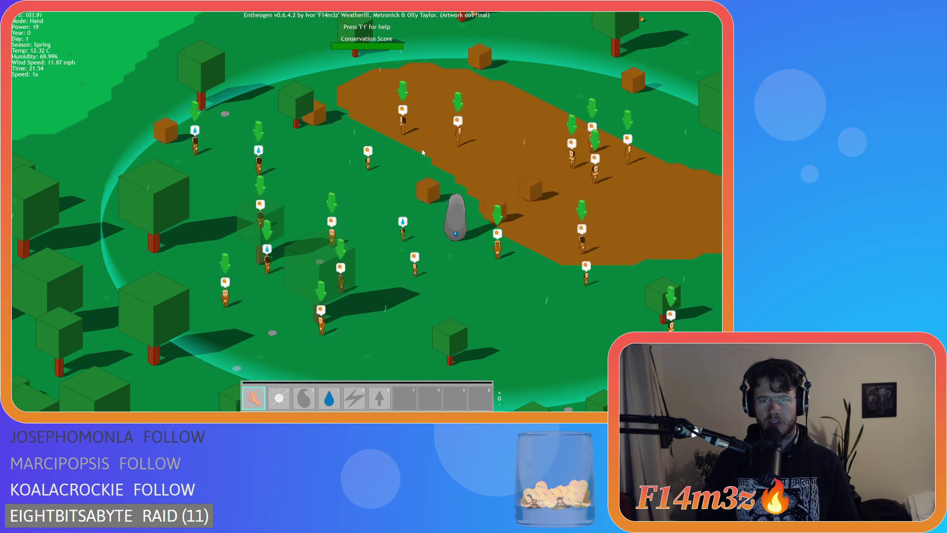
{"action": "key", "text": "s"}
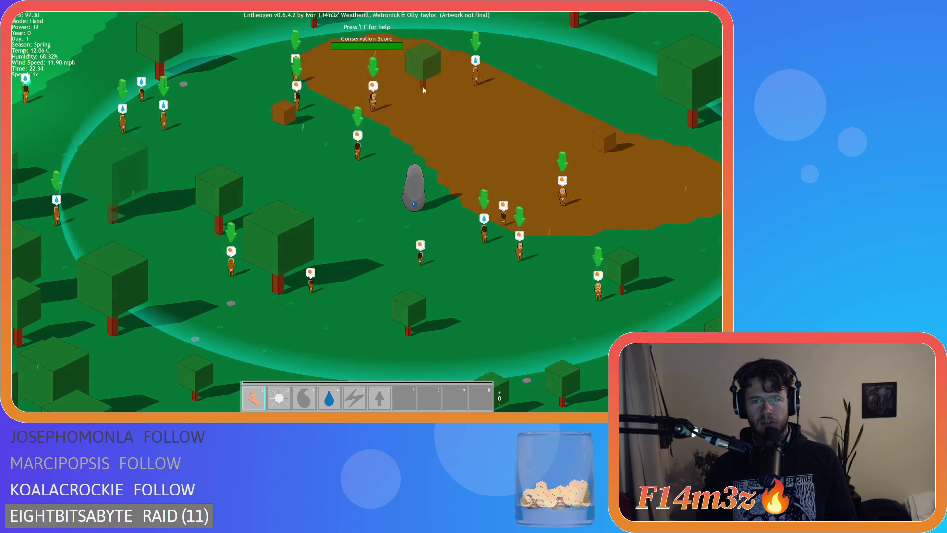
{"action": "key", "text": "s"}
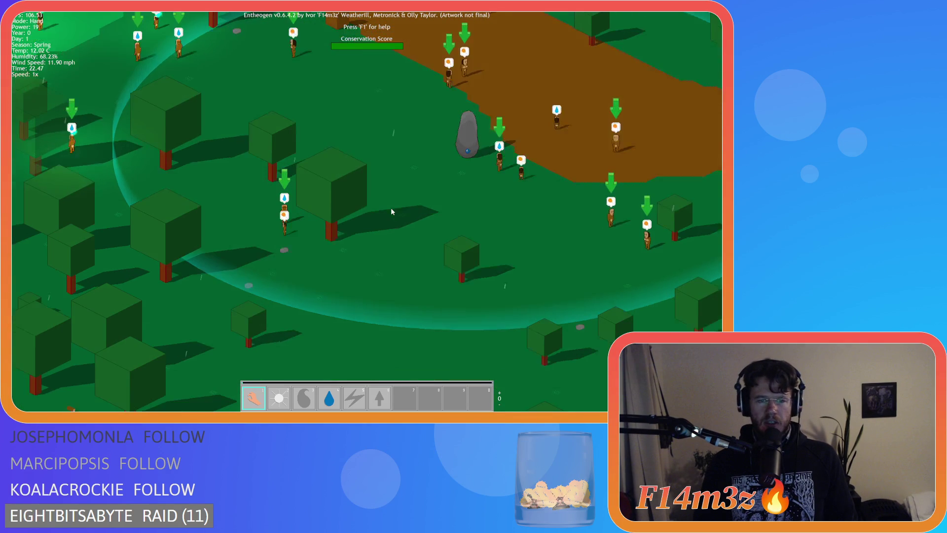
{"action": "key", "text": "s"}
{"action": "key", "text": "w"}
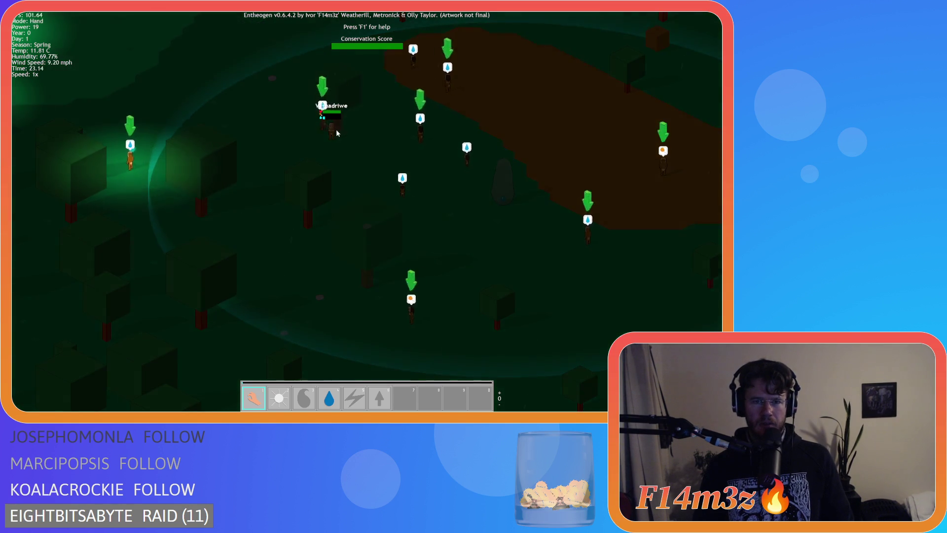
{"action": "key", "text": "d"}
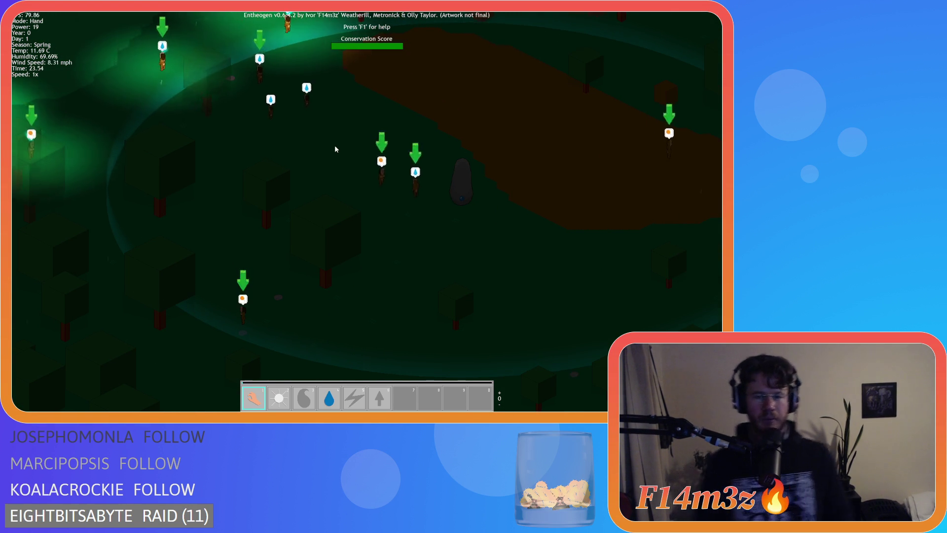
{"action": "key", "text": "d"}
{"action": "key", "text": "s"}
{"action": "key", "text": "s"}
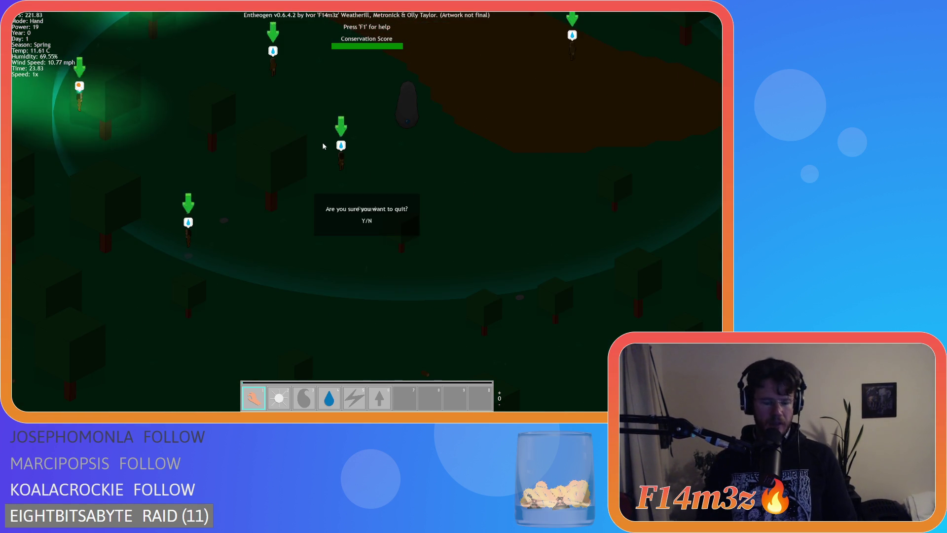
- Open the Build window, then quit Entheogen by confirming the exit prompt with Y
{"action": "key", "text": "b"}
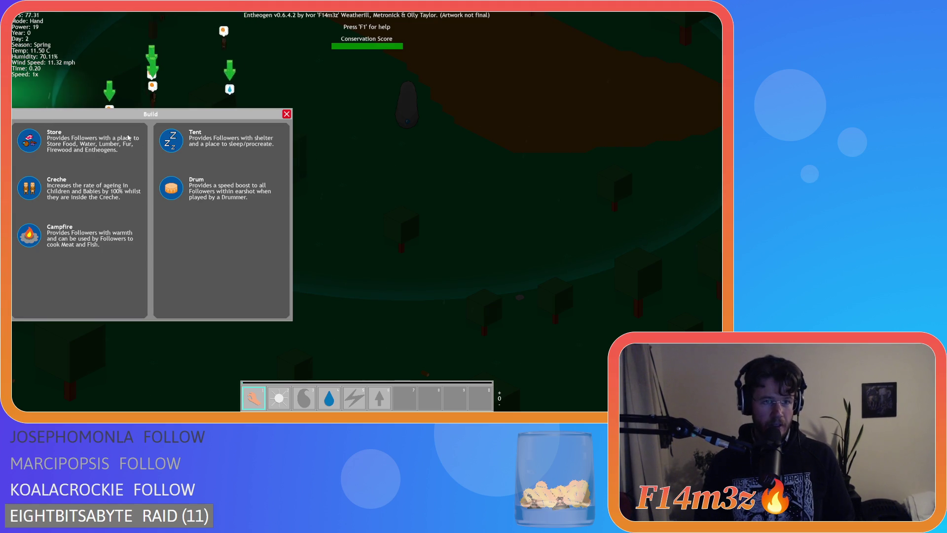
{"action": "key", "text": "a"}
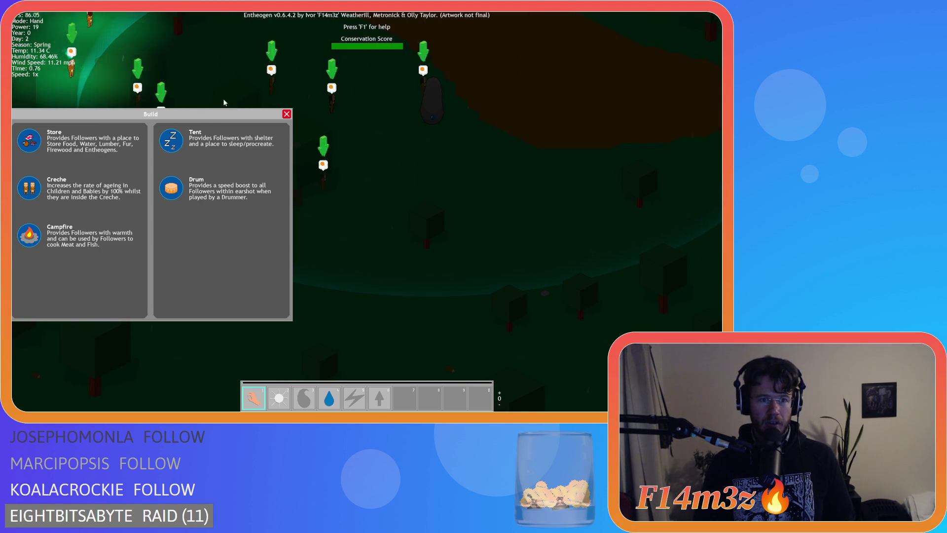
{"action": "key", "text": "Escape"}
{"action": "key", "text": "Escape"}
{"action": "key", "text": "y"}
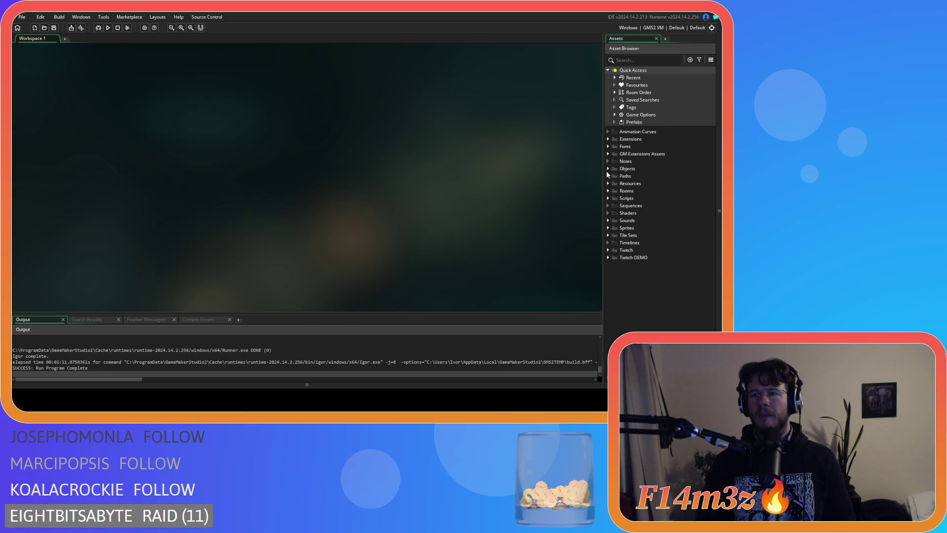
- Open the ob_gui object from the Game objects folder and scroll through its drag code
{"action": "left_click", "coordinate": [614, 205]}
{"action": "double_click", "coordinate": [639, 228]}
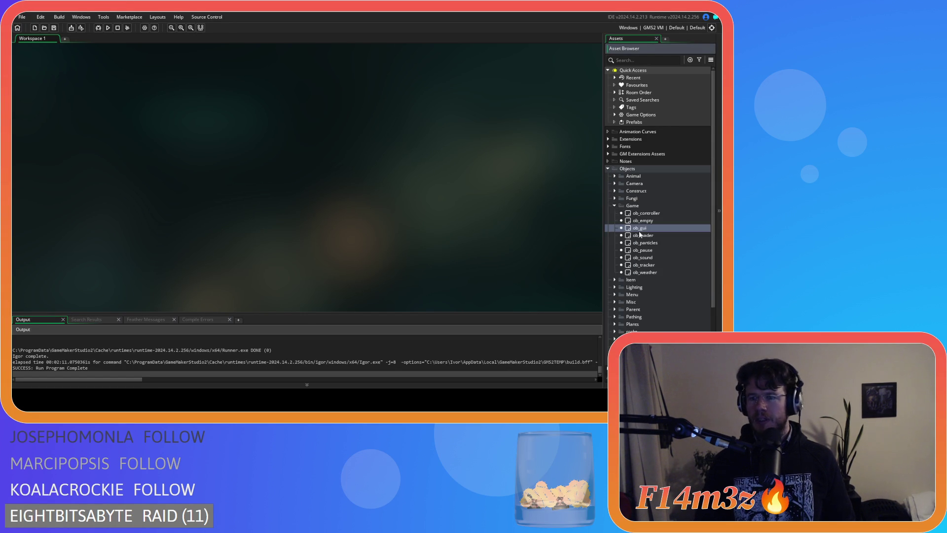
{"action": "scroll", "coordinate": [426, 182], "scroll_direction": "down", "scroll_amount": 4}
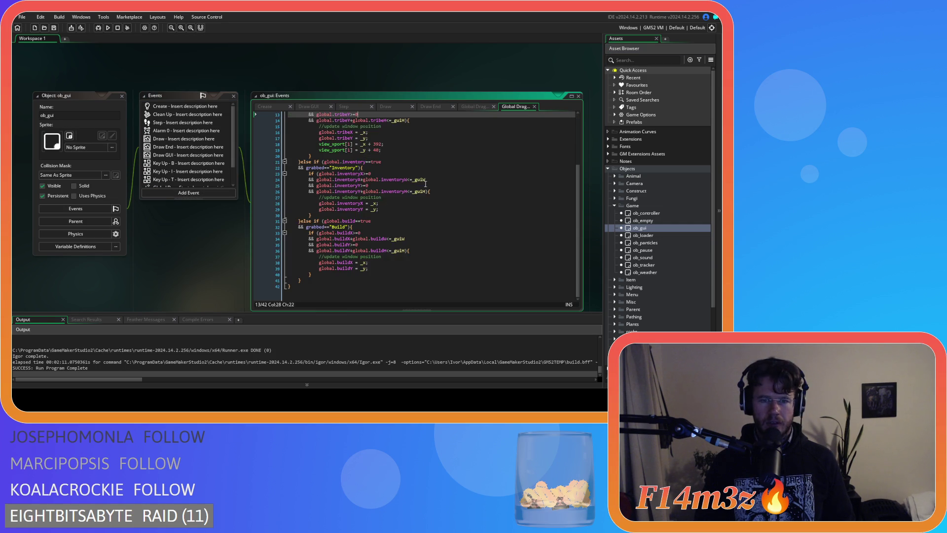
{"action": "left_click", "coordinate": [417, 244]}
{"action": "left_click", "coordinate": [417, 256]}
{"action": "scroll", "coordinate": [188, 148], "scroll_direction": "down", "scroll_amount": 2}
- Review the point_in_rectangle check in Global Drag Start, then the Global Dragging code
{"action": "left_click", "coordinate": [190, 167]}
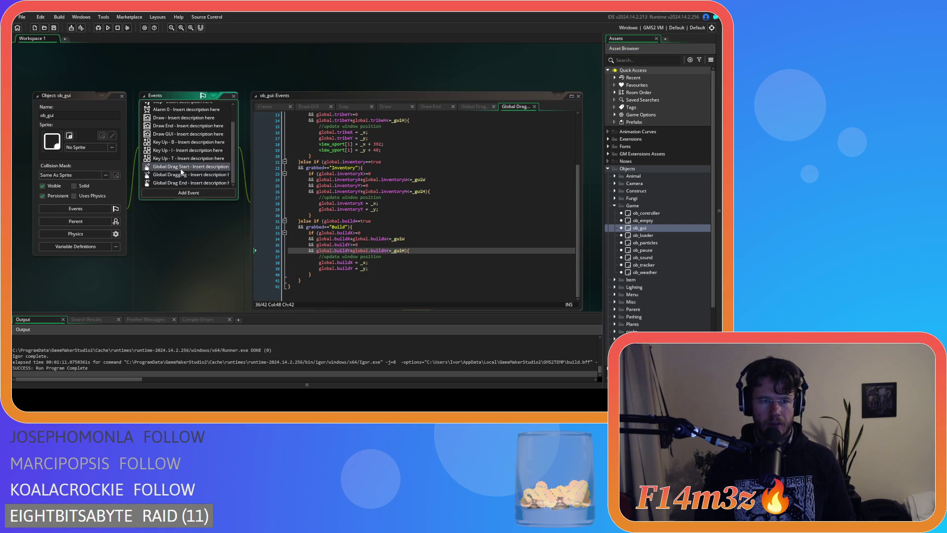
{"action": "left_click", "coordinate": [427, 239]}
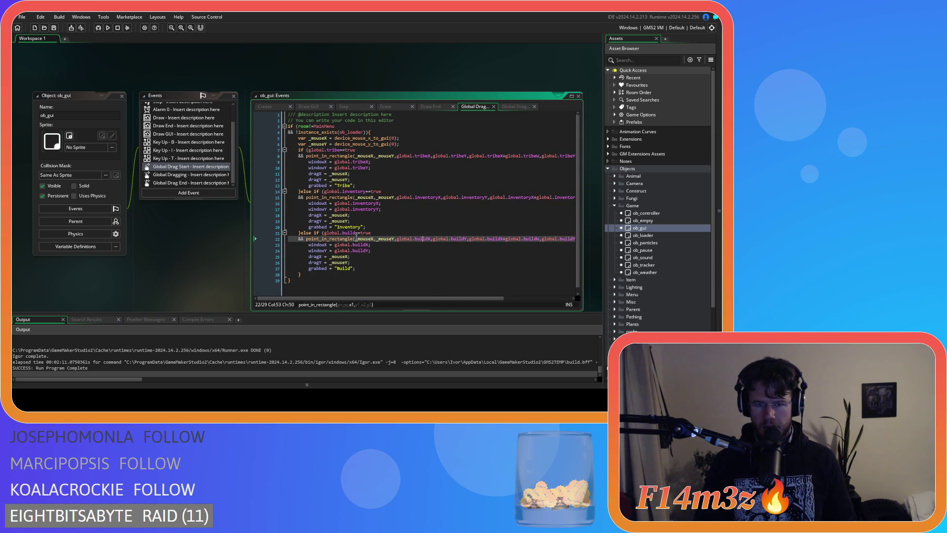
{"action": "left_click", "coordinate": [190, 175]}
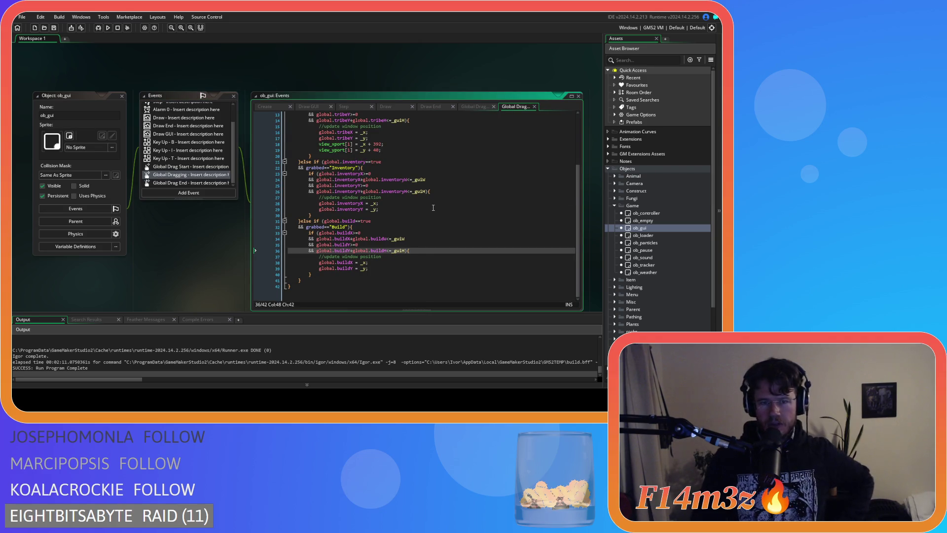
{"action": "scroll", "coordinate": [430, 200], "scroll_direction": "up", "scroll_amount": 4}
{"action": "scroll", "coordinate": [425, 193], "scroll_direction": "down", "scroll_amount": 3}
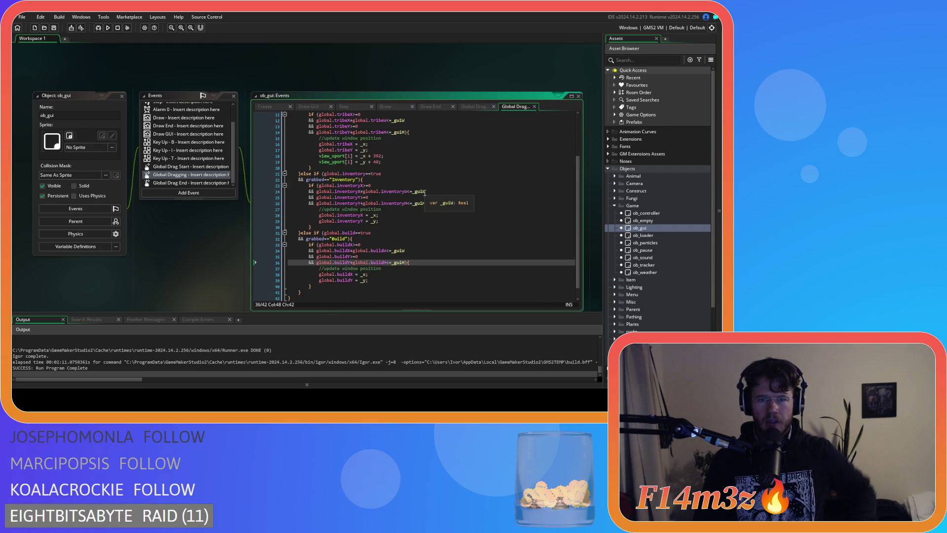
- Run Entheogen with F5, drag the Inventory window to the right, then close it
{"action": "key", "text": "F5"}
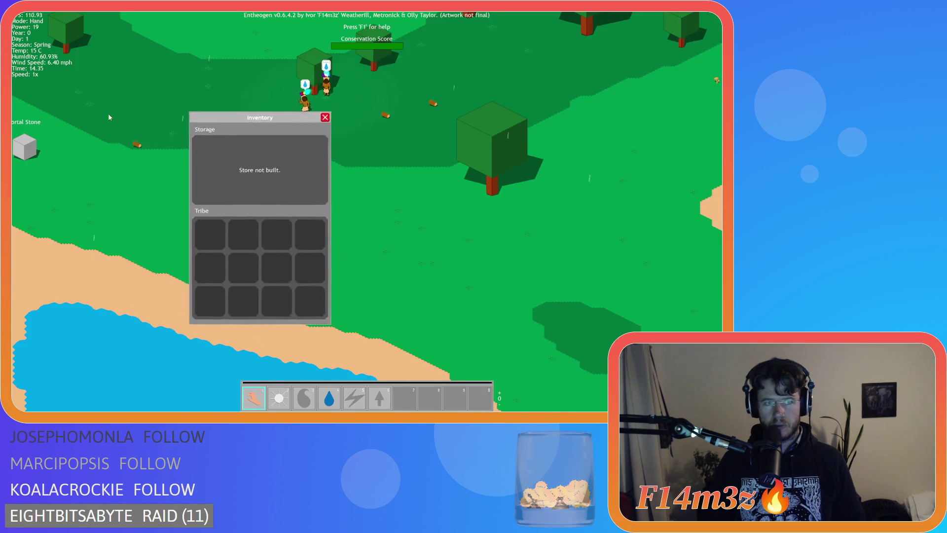
{"action": "mouse_move", "coordinate": [310, 123]}
{"action": "left_mouse_down"}
{"action": "mouse_move", "coordinate": [302, 123]}
{"action": "mouse_move", "coordinate": [721, 101]}
{"action": "left_mouse_up"}
{"action": "left_click", "coordinate": [716, 98]}
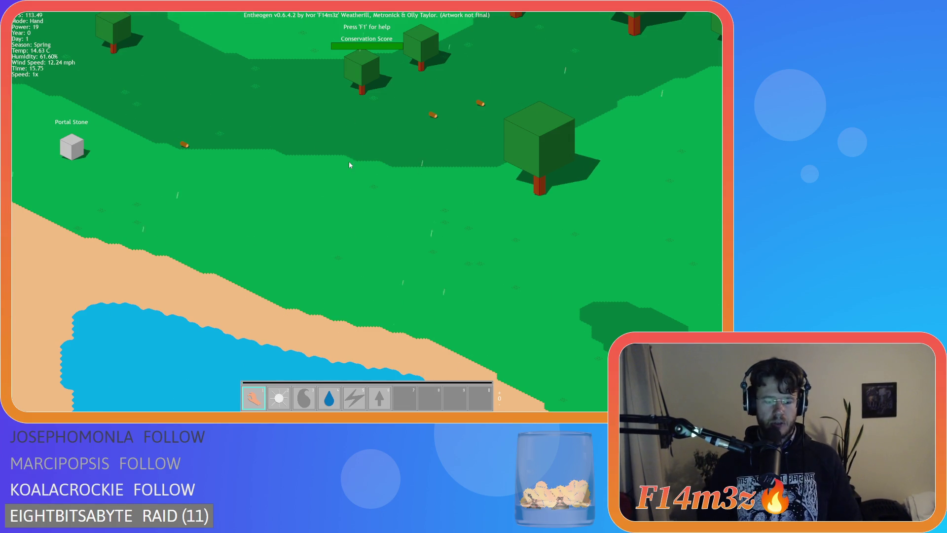
{"action": "key", "text": "i"}
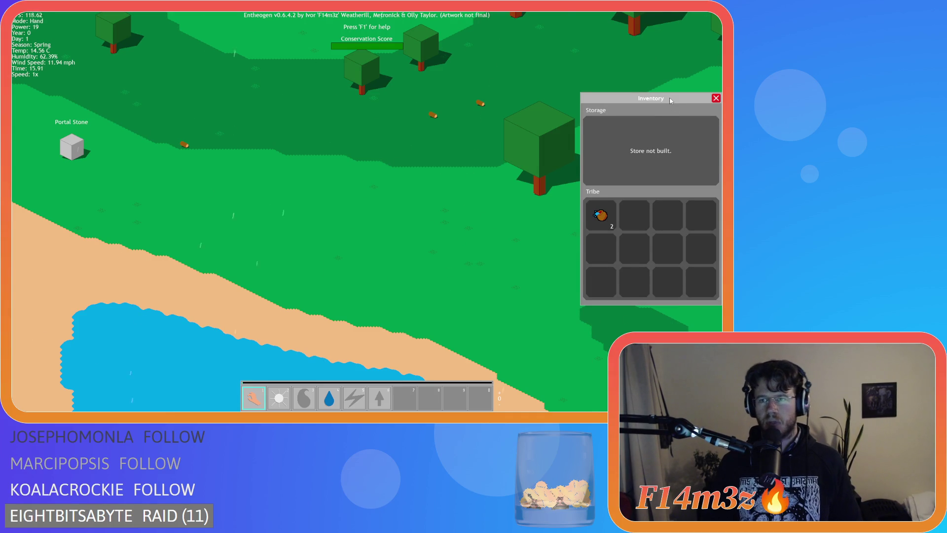
{"action": "left_click", "coordinate": [716, 102]}
{"action": "key", "text": "i"}
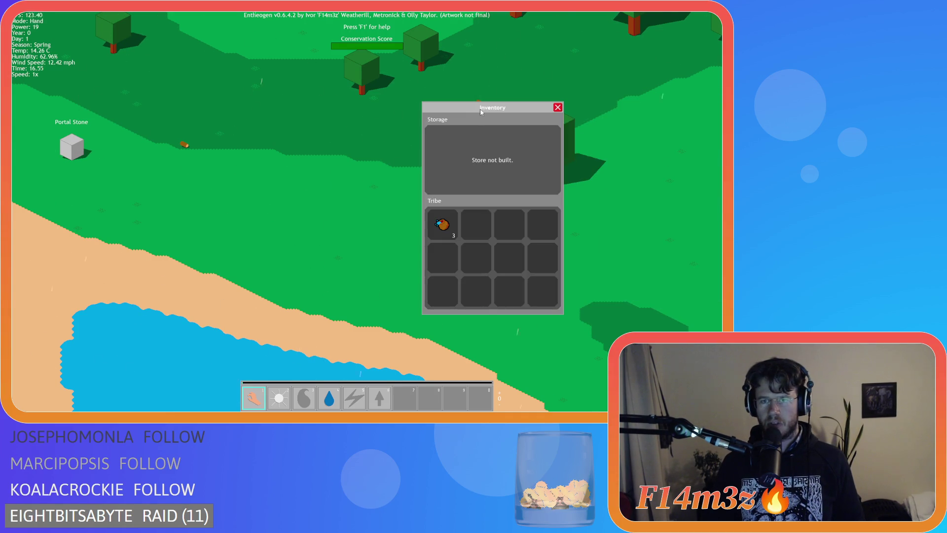
{"action": "mouse_move", "coordinate": [595, 103]}
{"action": "left_mouse_down"}
{"action": "mouse_move", "coordinate": [424, 107]}
{"action": "mouse_move", "coordinate": [477, 108]}
{"action": "mouse_move", "coordinate": [152, 195]}
{"action": "mouse_move", "coordinate": [153, 102]}
{"action": "mouse_move", "coordinate": [659, 89]}
{"action": "left_mouse_up"}
{"action": "left_click_drag", "start_coordinate": [567, 82], "coordinate": [570, 85]}
{"action": "left_click", "coordinate": [552, 198]}
{"action": "mouse_move", "coordinate": [329, 129]}
{"action": "left_mouse_down"}
{"action": "mouse_move", "coordinate": [324, 156]}
{"action": "mouse_move", "coordinate": [311, 116]}
{"action": "mouse_move", "coordinate": [323, 67]}
{"action": "mouse_move", "coordinate": [304, 58]}
{"action": "mouse_move", "coordinate": [386, 59]}
{"action": "left_mouse_up"}
{"action": "key", "text": "b"}
{"action": "left_click_drag", "start_coordinate": [201, 65], "coordinate": [153, 89]}
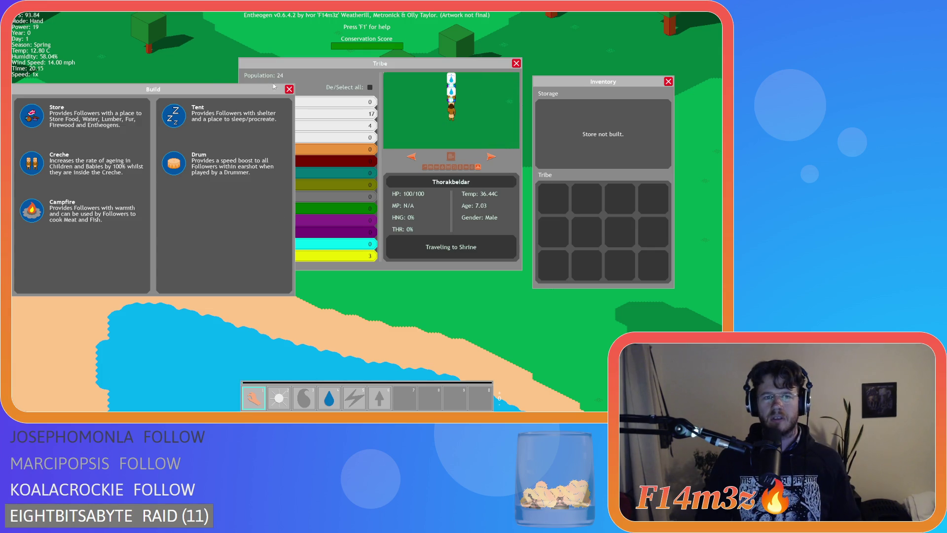
{"action": "left_click", "coordinate": [289, 90]}
{"action": "left_click", "coordinate": [516, 63]}
{"action": "left_click", "coordinate": [668, 81]}
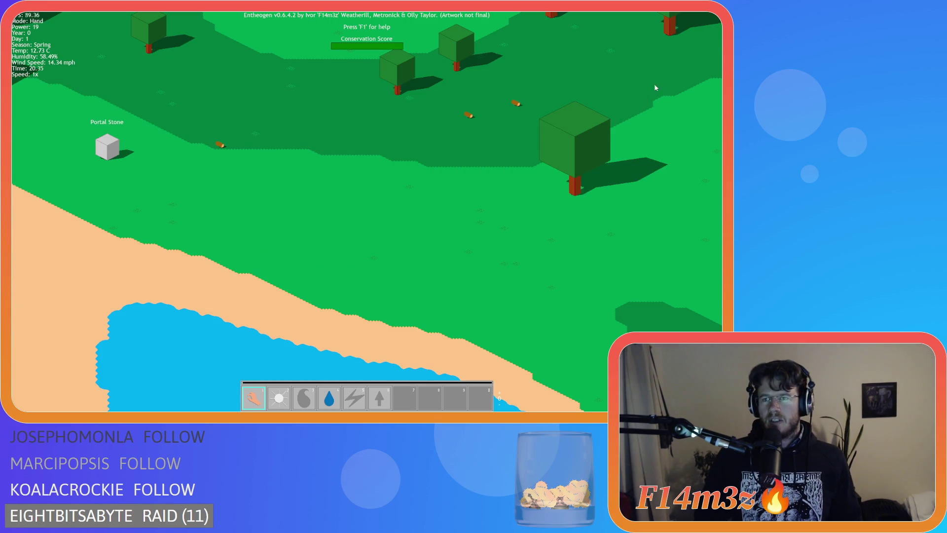
- Open the Build window, start and cancel a building placement, then quit to the main menu
{"action": "key", "text": "b"}
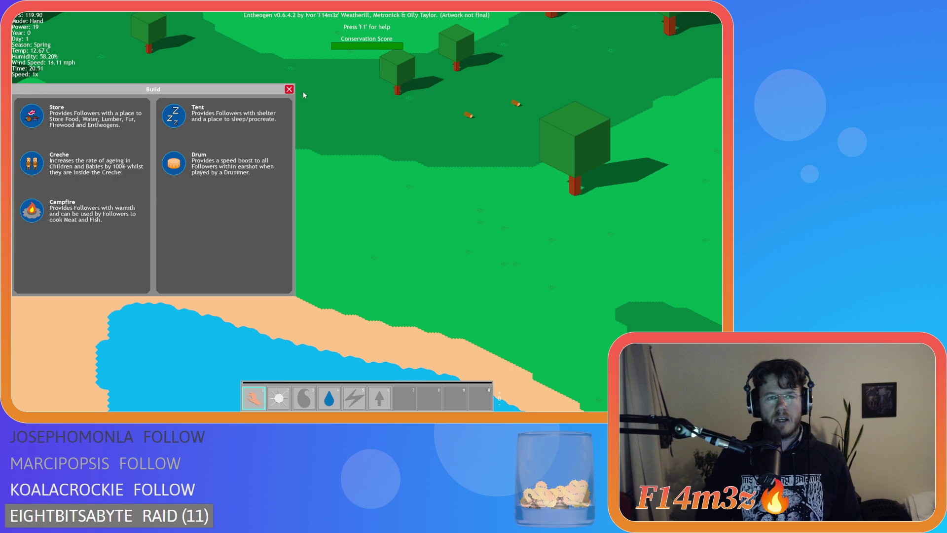
{"action": "left_click", "coordinate": [94, 116]}
{"action": "right_click", "coordinate": [101, 143]}
{"action": "key", "text": "Escape"}
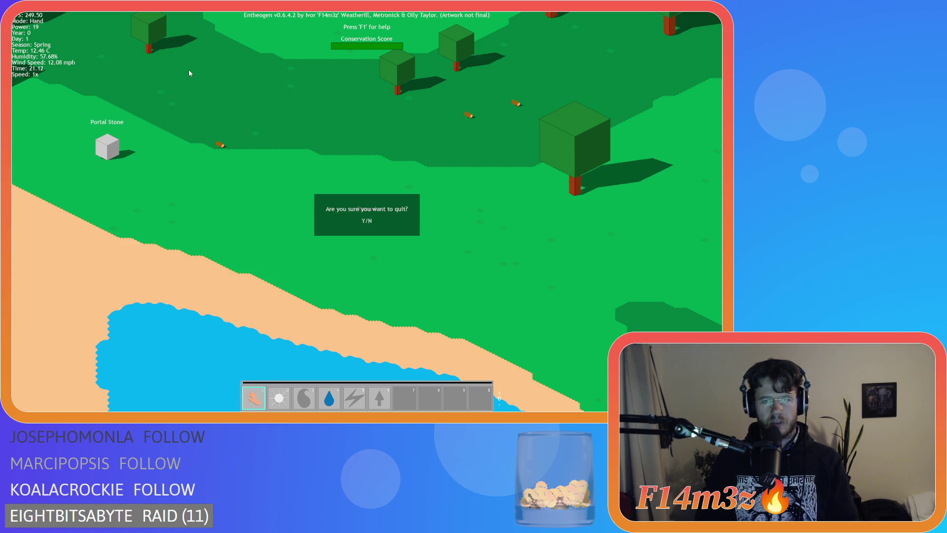
{"action": "key", "text": "Return"}
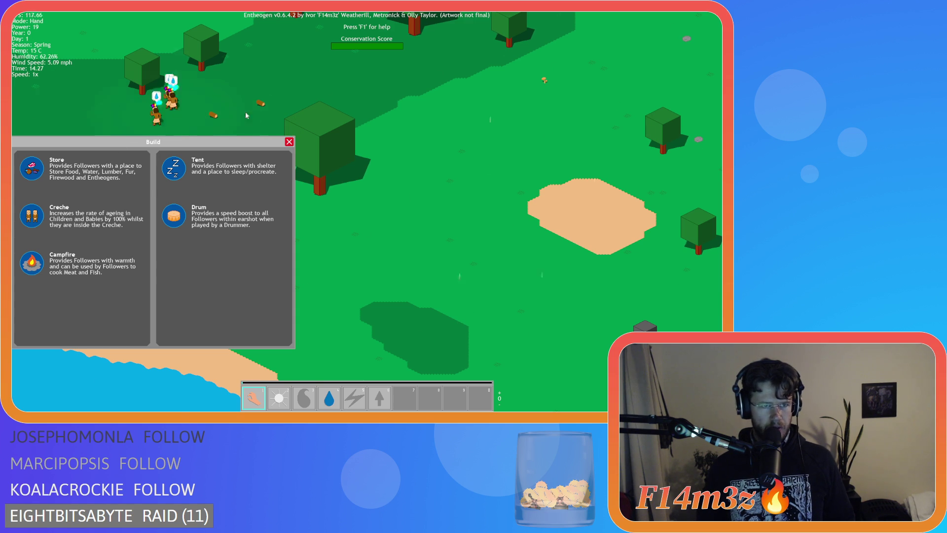
- Pan the map, close the Build window, quit to the title menu and exit with Alt+F4
{"action": "mouse_move", "coordinate": [245, 111]}
{"action": "left_mouse_down"}
{"action": "mouse_move", "coordinate": [282, 98]}
{"action": "mouse_move", "coordinate": [167, 146]}
{"action": "left_mouse_up"}
{"action": "left_click", "coordinate": [288, 142]}
{"action": "key", "text": "Escape"}
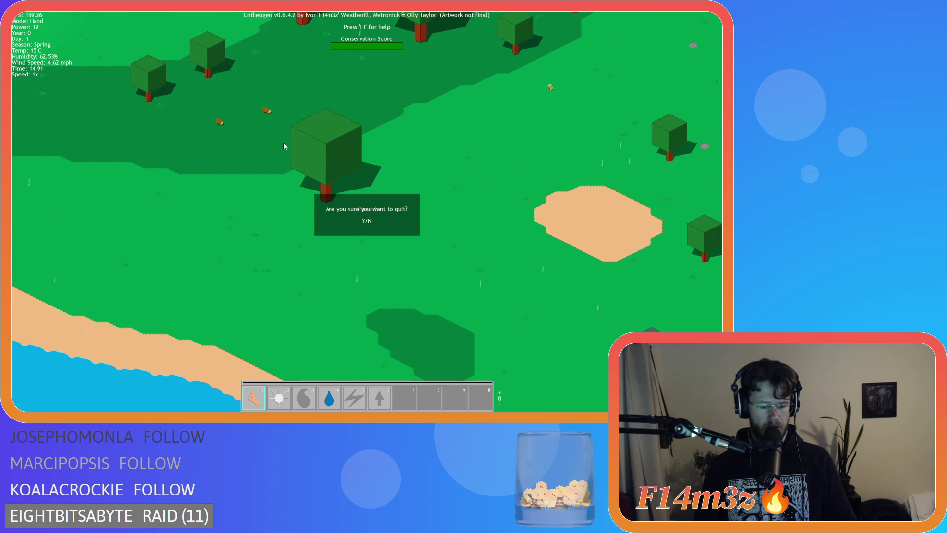
{"action": "key", "text": "Return"}
{"action": "key", "text": "alt+F4"}
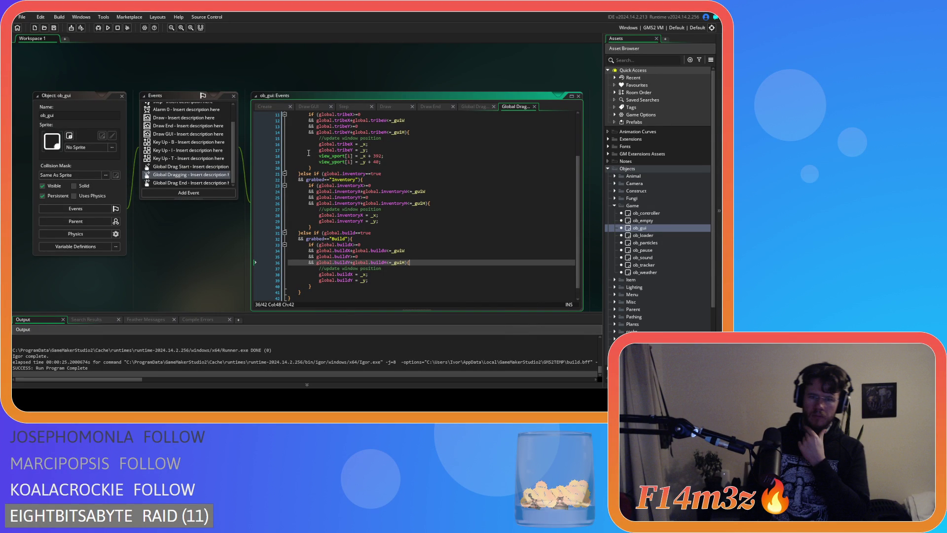
- Show ob_gui's Global Drag End code, then Global Drag Start's Build window bounds check
{"action": "left_click", "coordinate": [175, 182]}
{"action": "left_click", "coordinate": [175, 167]}
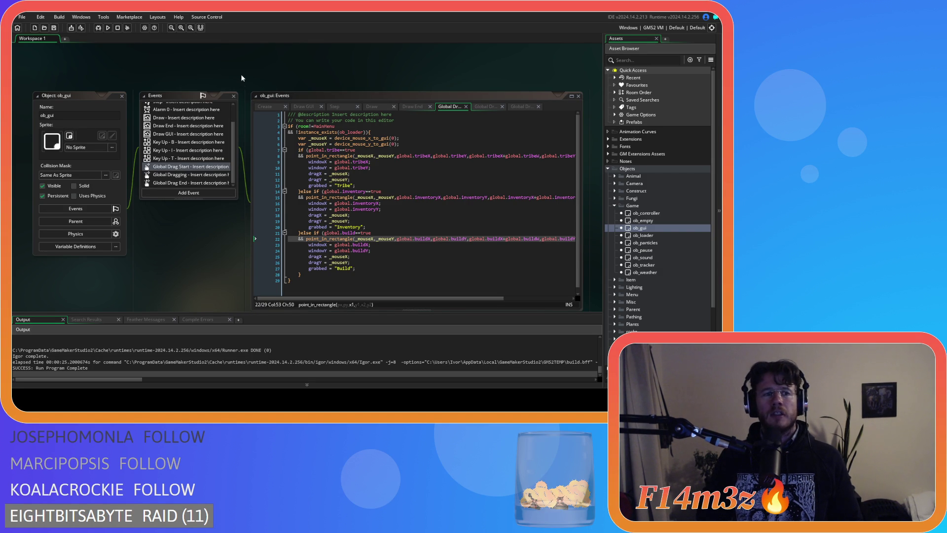
{"action": "scroll", "coordinate": [208, 265], "scroll_direction": "down", "scroll_amount": 1}
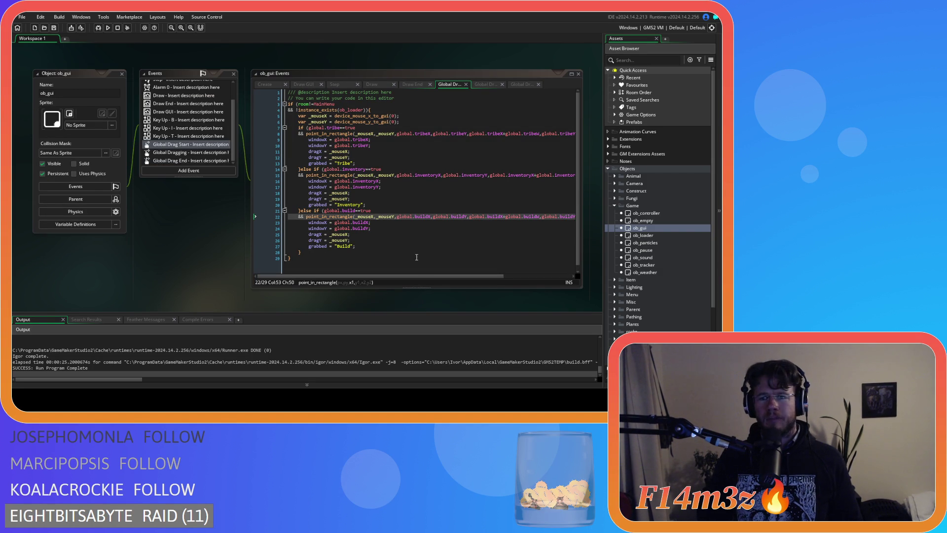
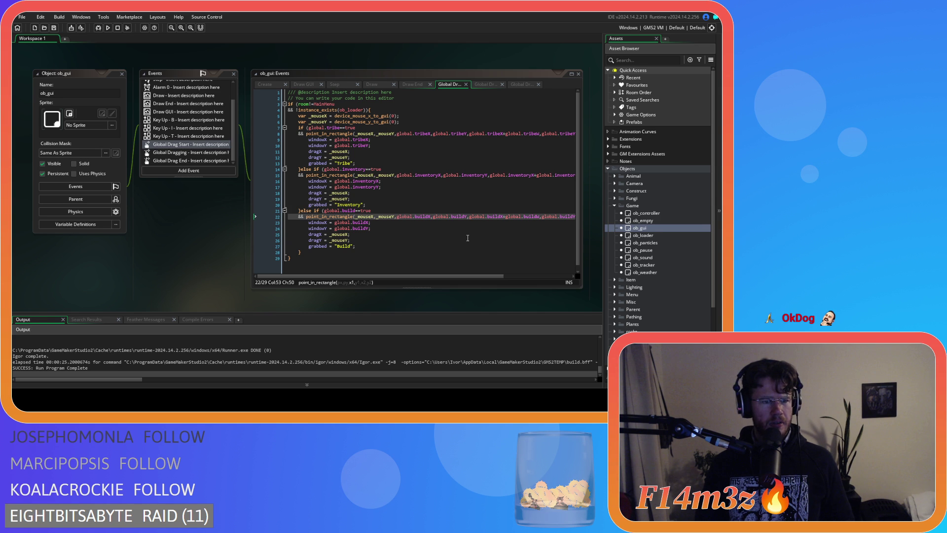
- Review ob_gui's Global Drag Start and Global Dragging event code around line 39
{"action": "left_click", "coordinate": [468, 239]}
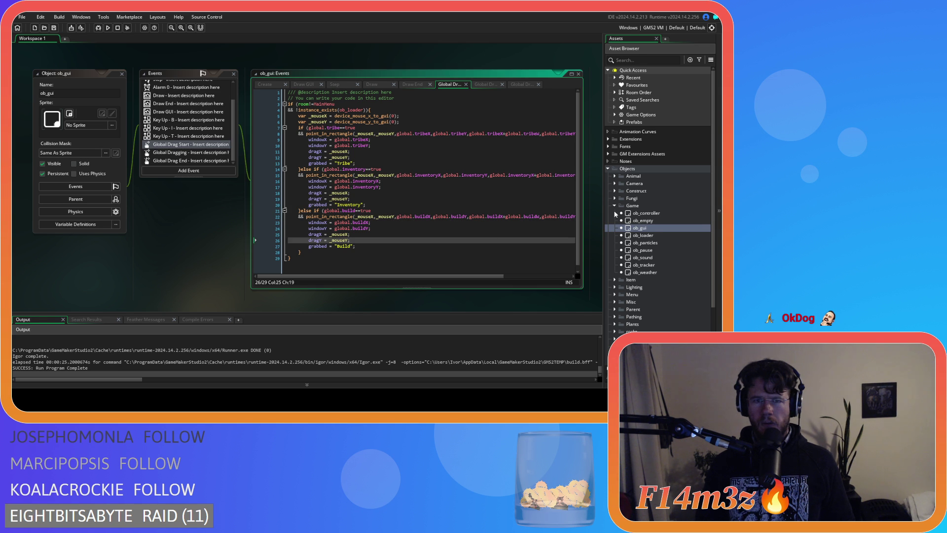
{"action": "left_click", "coordinate": [202, 152]}
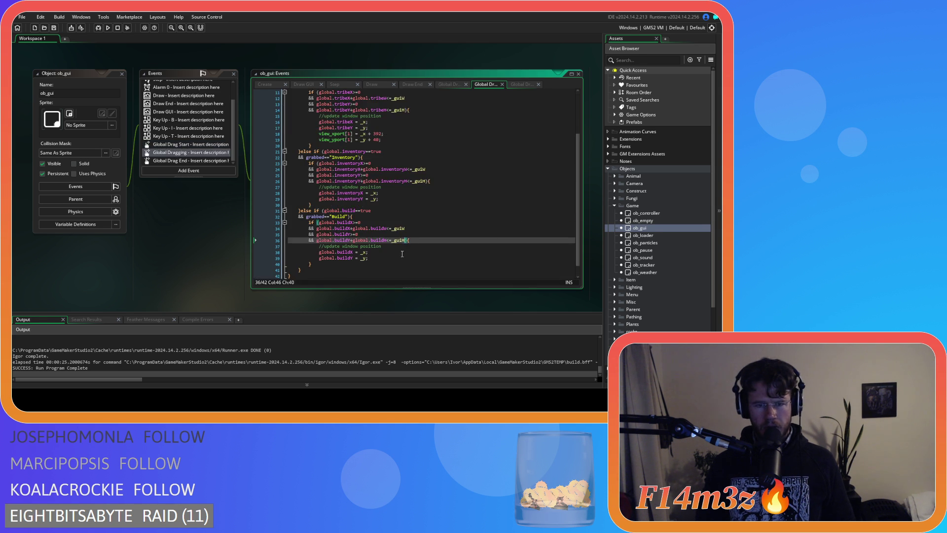
{"action": "left_click", "coordinate": [399, 258]}
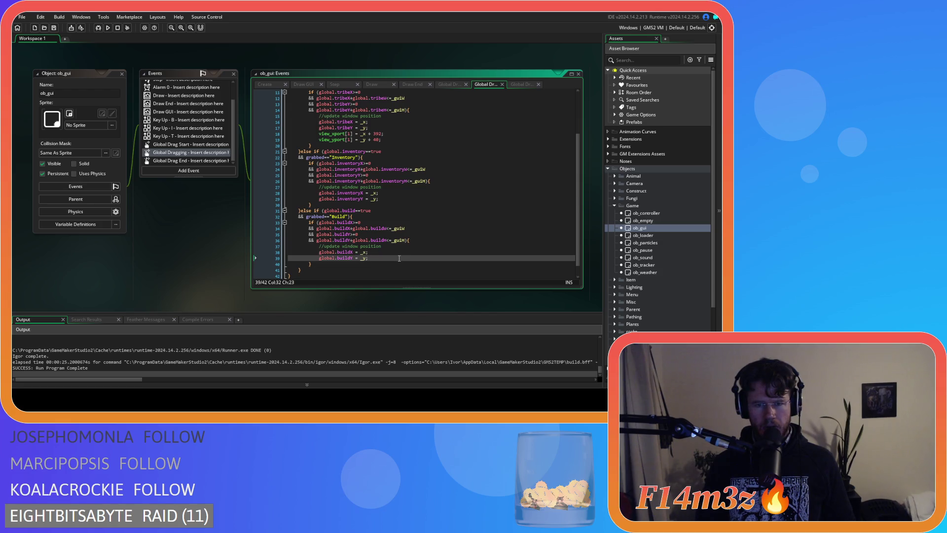
{"action": "scroll", "coordinate": [399, 258], "scroll_direction": "up", "scroll_amount": 3}
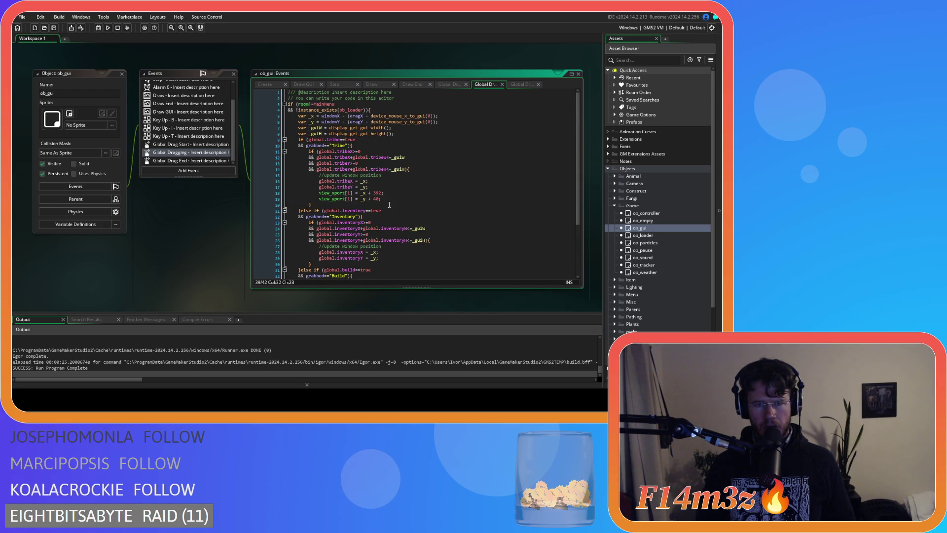
{"action": "scroll", "coordinate": [389, 205], "scroll_direction": "down", "scroll_amount": 3}
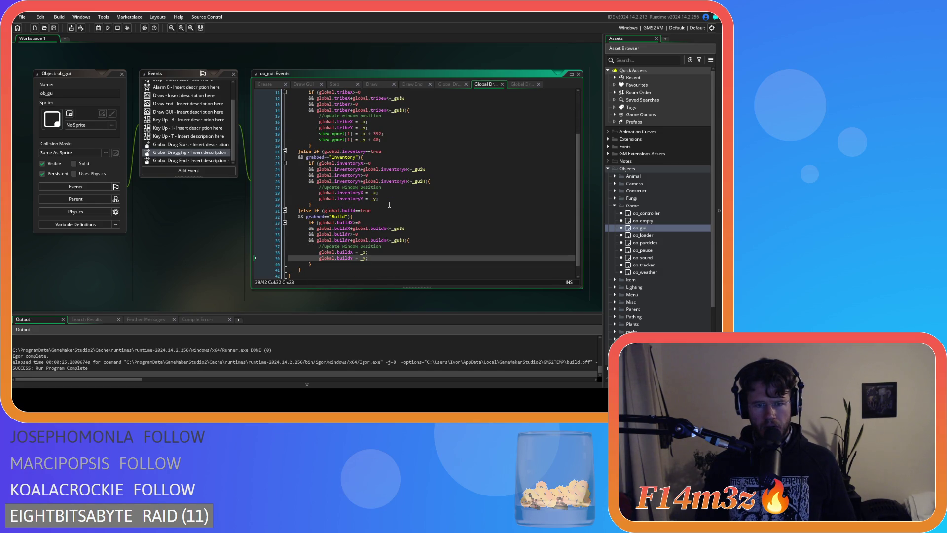
{"action": "scroll", "coordinate": [390, 205], "scroll_direction": "up", "scroll_amount": 3}
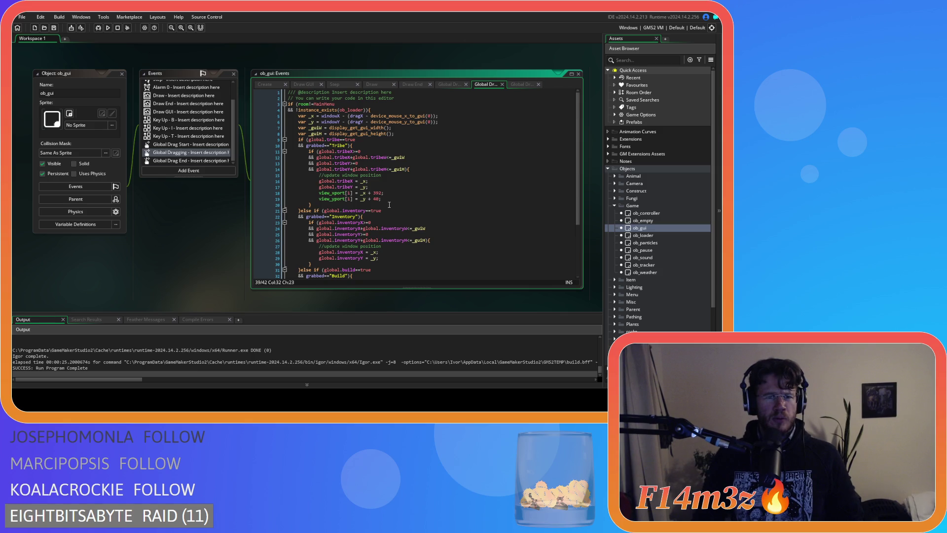
{"action": "left_click", "coordinate": [448, 84]}
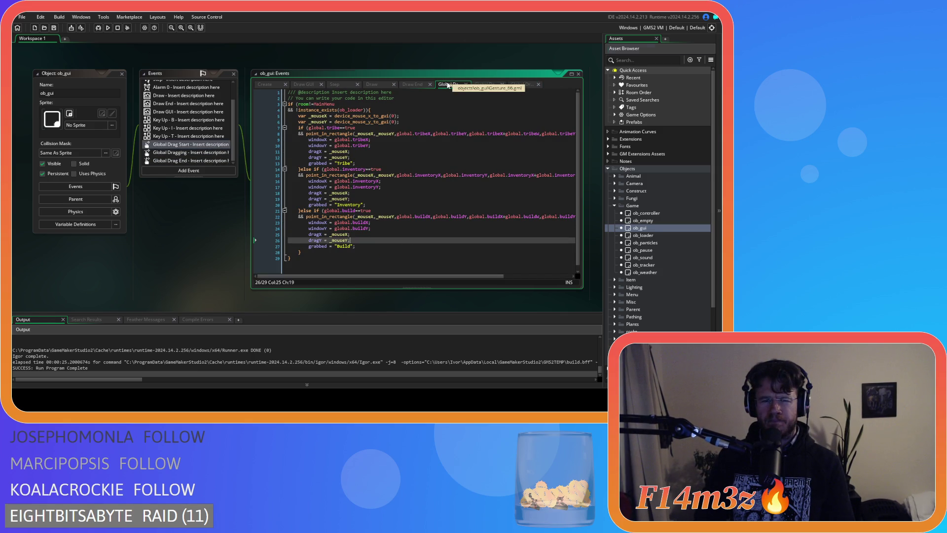
- Collapse the Game and Camera object folders, then re-expand Game to locate ob_gui
{"action": "left_click", "coordinate": [614, 206]}
{"action": "left_click", "coordinate": [615, 183]}
{"action": "left_click", "coordinate": [615, 184]}
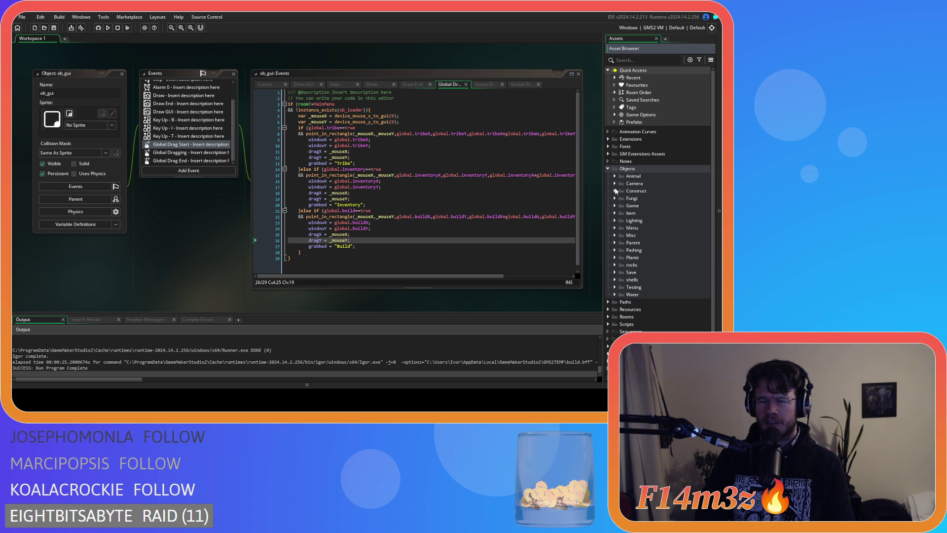
{"action": "left_click", "coordinate": [615, 184]}
{"action": "left_click", "coordinate": [615, 184]}
{"action": "left_click", "coordinate": [615, 183]}
{"action": "left_click", "coordinate": [614, 183]}
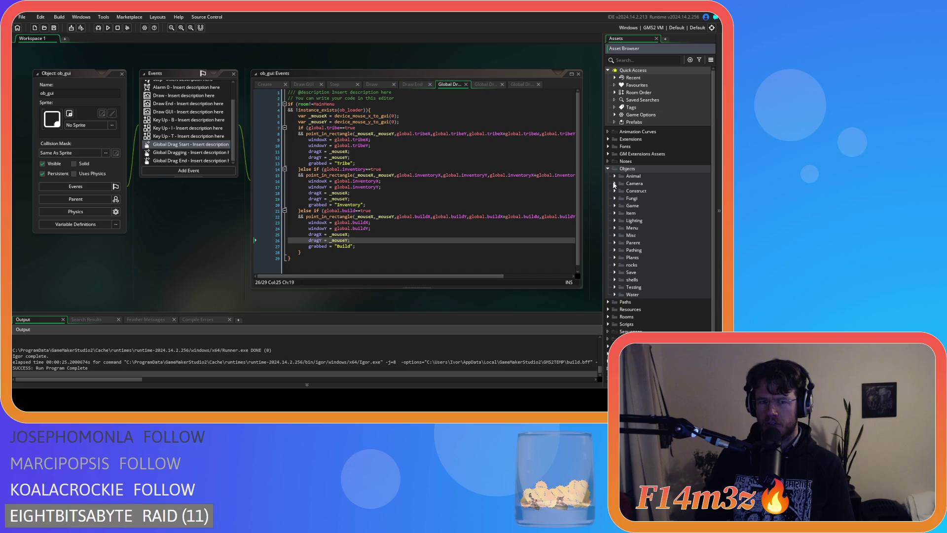
{"action": "left_click", "coordinate": [615, 206]}
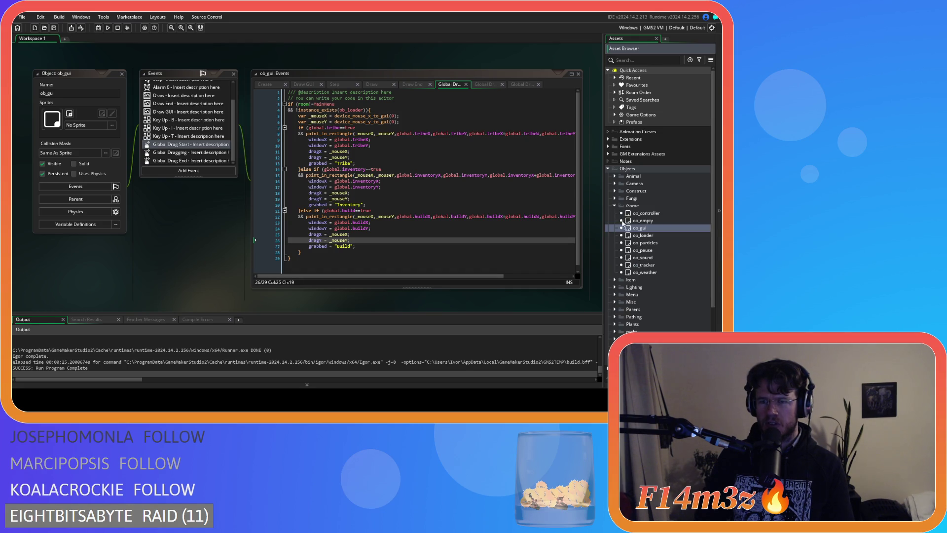
- Open ob_gui and review the build window settings in its Create event
{"action": "double_click", "coordinate": [640, 228]}
{"action": "left_click", "coordinate": [265, 85]}
{"action": "scroll", "coordinate": [369, 172], "scroll_direction": "down", "scroll_amount": 3}
{"action": "left_click", "coordinate": [361, 200]}
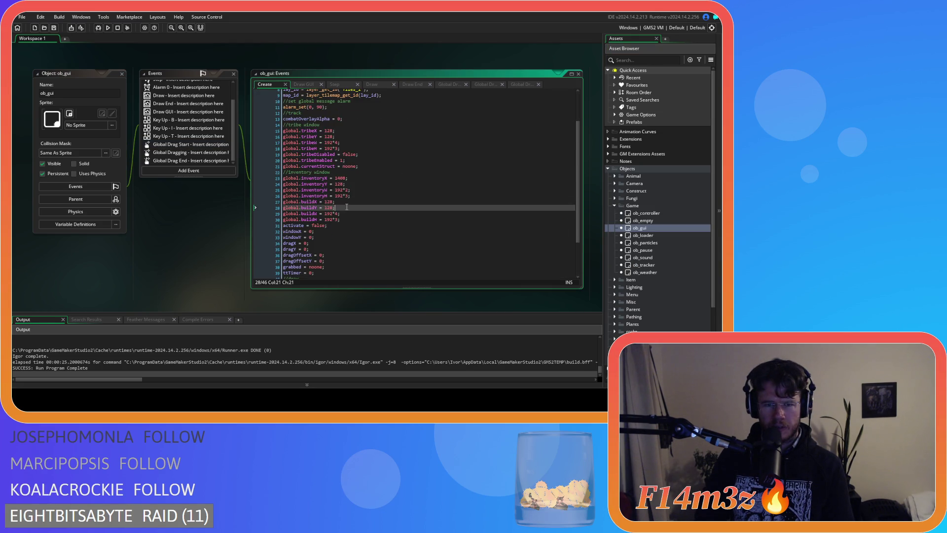
{"action": "key", "text": "Down"}
{"action": "key", "text": "Down"}
{"action": "key", "text": "Down"}
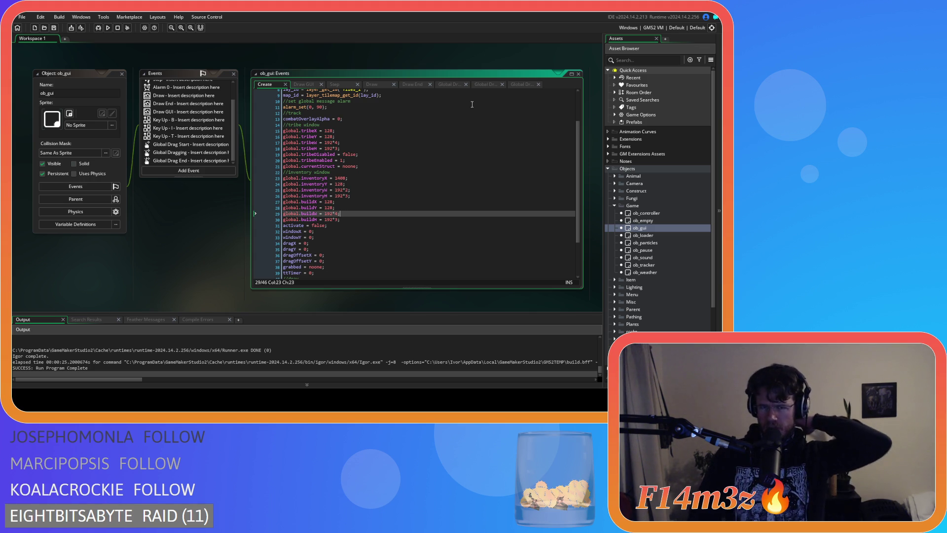
- View ob_gui's Draw event, then expand Scripts to select sc_buildMenu among the build scripts
{"action": "left_click", "coordinate": [372, 84]}
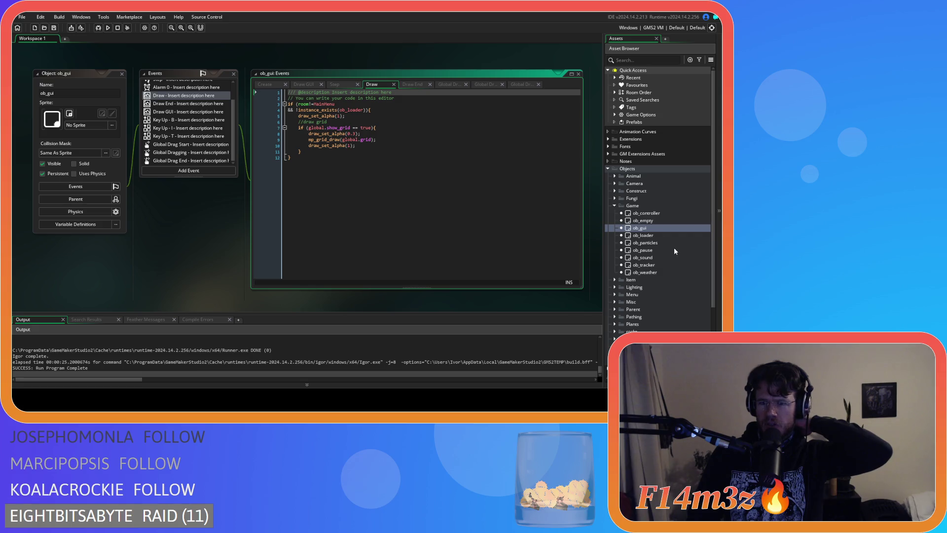
{"action": "scroll", "coordinate": [661, 237], "scroll_direction": "down", "scroll_amount": 4}
{"action": "left_click", "coordinate": [609, 308]}
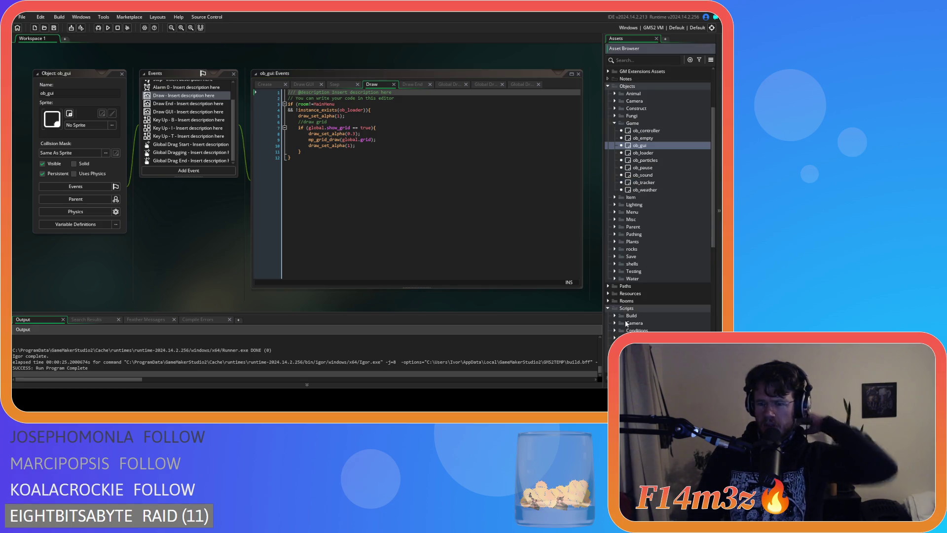
{"action": "scroll", "coordinate": [618, 267], "scroll_direction": "down", "scroll_amount": 5}
{"action": "scroll", "coordinate": [616, 267], "scroll_direction": "down", "scroll_amount": 3}
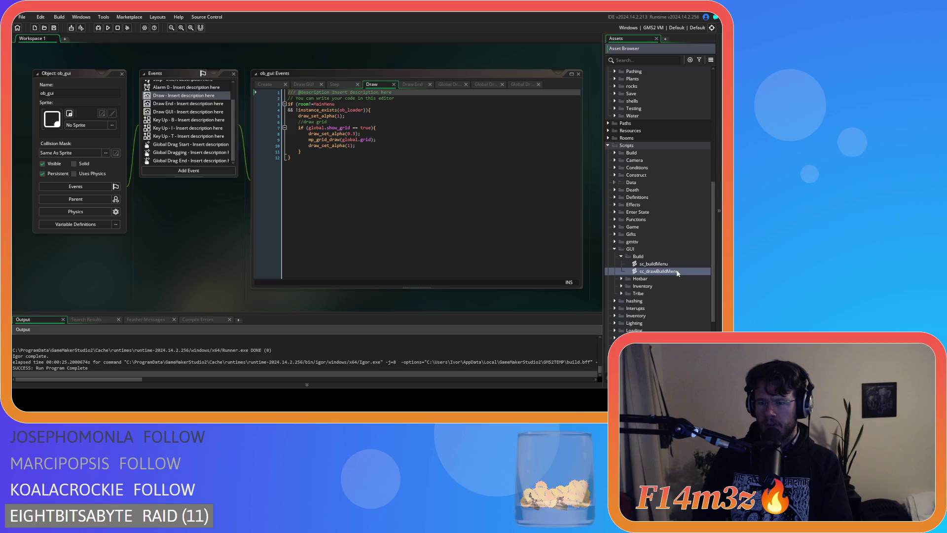
{"action": "left_click", "coordinate": [678, 265]}
{"action": "left_click", "coordinate": [678, 272]}
{"action": "left_click", "coordinate": [678, 265]}
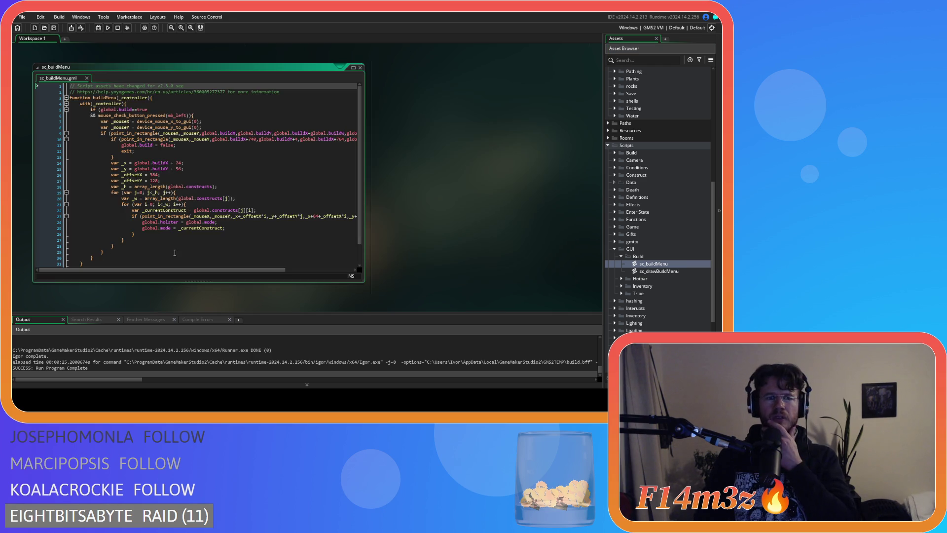
- Scroll sc_buildMenu's code sideways to read the full buildMenu_controller lines
{"action": "mouse_move", "coordinate": [197, 270]}
{"action": "left_mouse_down"}
{"action": "mouse_move", "coordinate": [275, 271]}
{"action": "mouse_move", "coordinate": [227, 273]}
{"action": "left_mouse_up"}
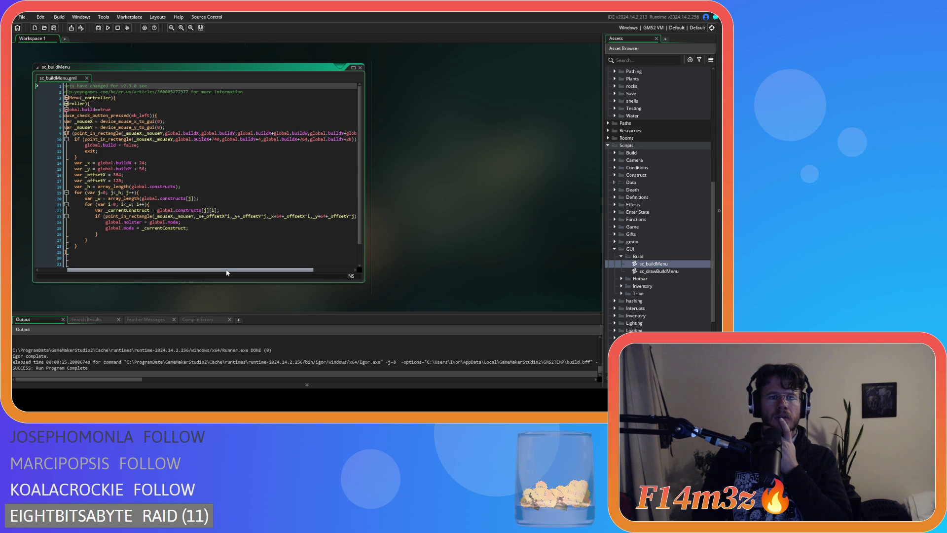
{"action": "left_click_drag", "start_coordinate": [227, 273], "coordinate": [199, 273]}
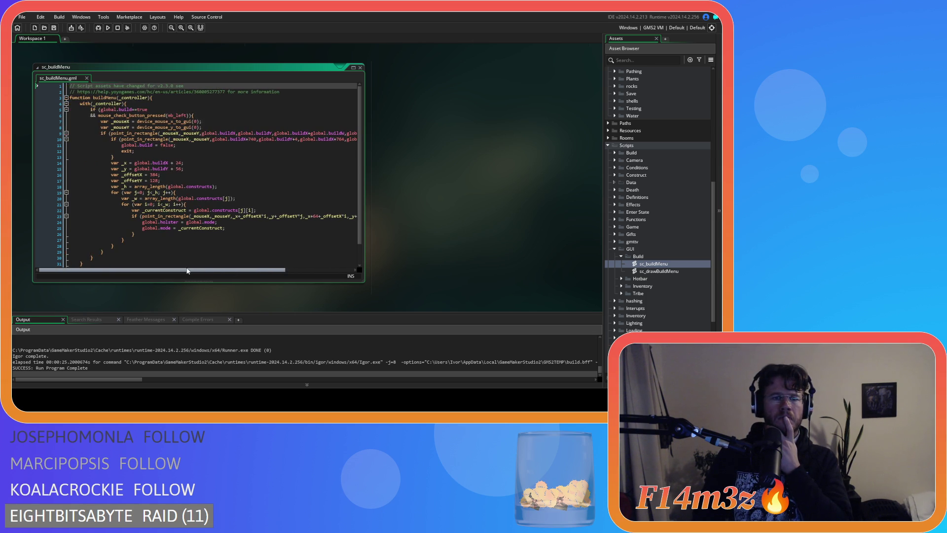
{"action": "scroll", "coordinate": [642, 255], "scroll_direction": "up", "scroll_amount": 5}
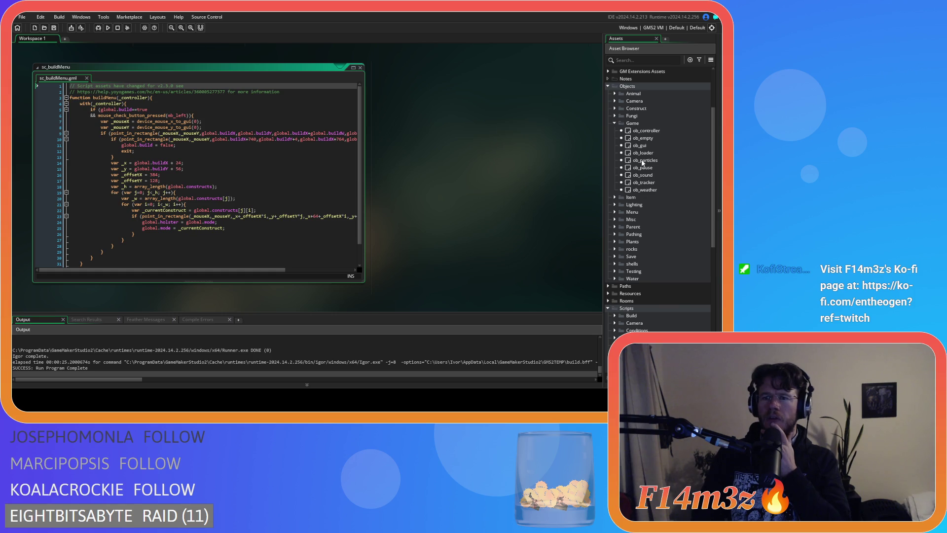
- Reopen ob_gui and review the dragX, dragY and build rectangle check in Global Drag Start
{"action": "double_click", "coordinate": [639, 145]}
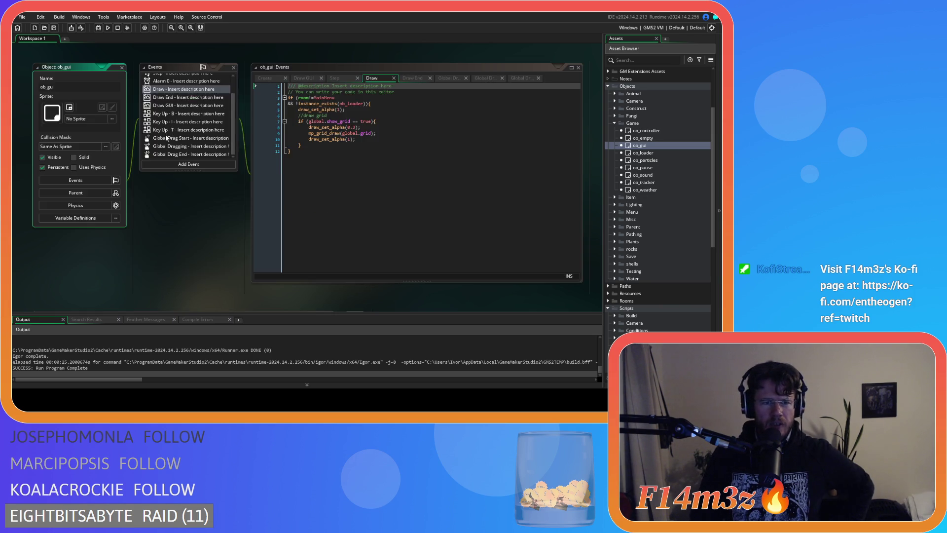
{"action": "left_click", "coordinate": [430, 227]}
{"action": "key", "text": "Down"}
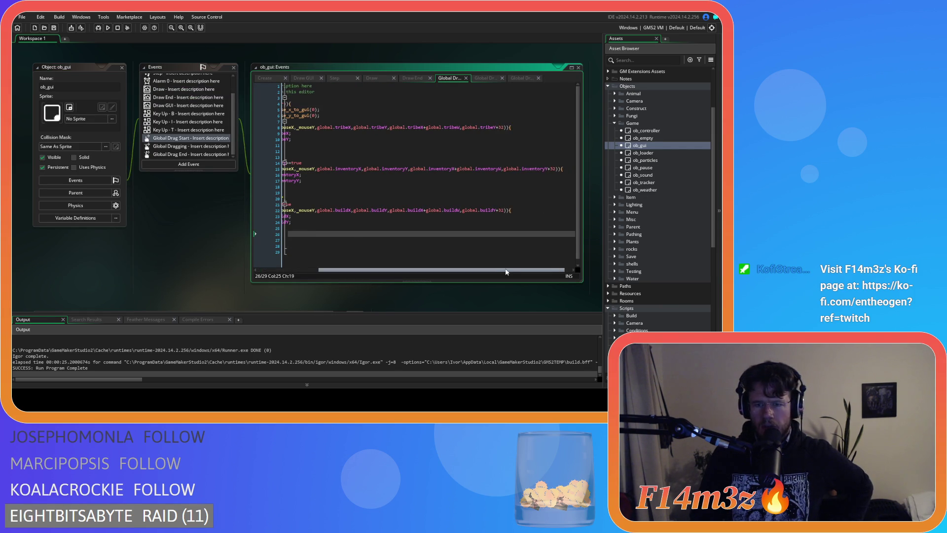
{"action": "scroll", "coordinate": [488, 218], "scroll_direction": "right", "scroll_amount": 3}
{"action": "left_click", "coordinate": [500, 210]}
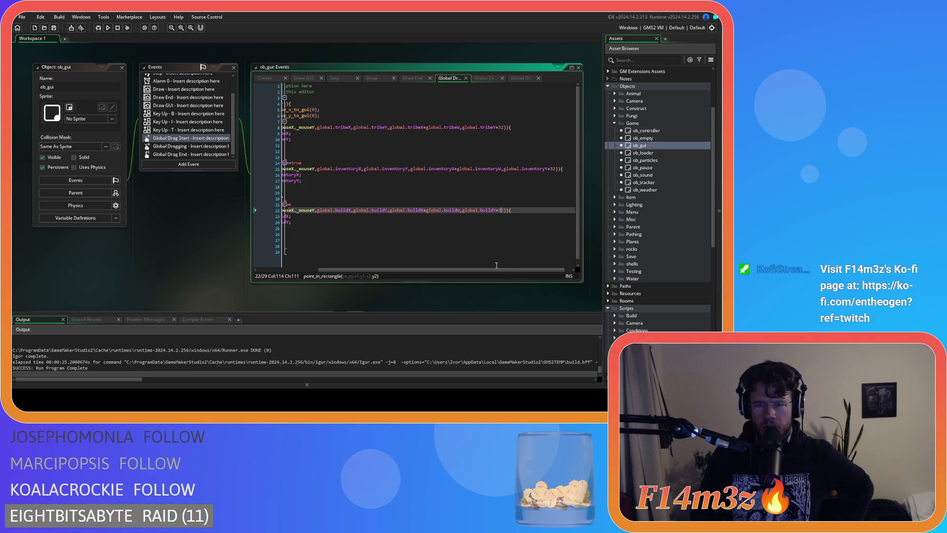
{"action": "left_click_drag", "start_coordinate": [495, 271], "coordinate": [457, 264]}
- Check the build window bounds check in Global Dragging, then view the Step event code
{"action": "left_click", "coordinate": [191, 146]}
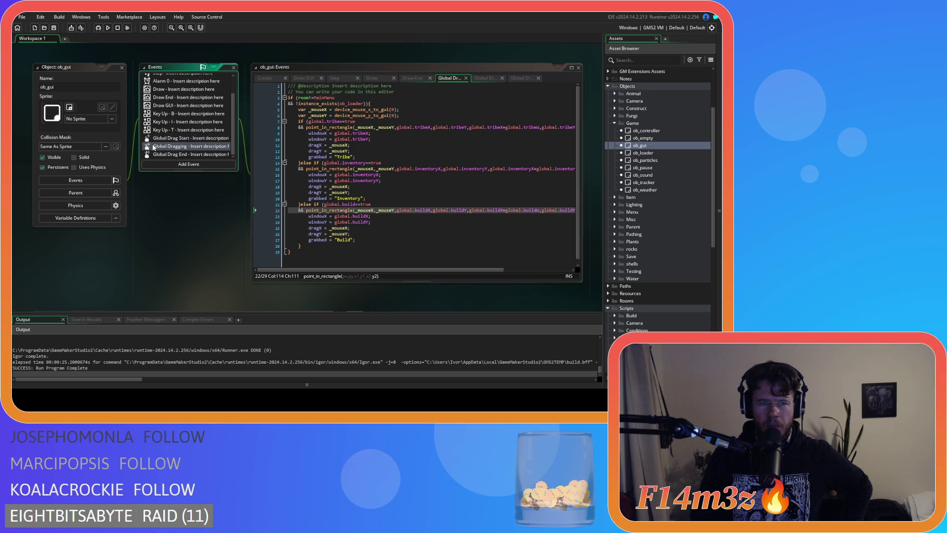
{"action": "scroll", "coordinate": [492, 182], "scroll_direction": "down", "scroll_amount": 4}
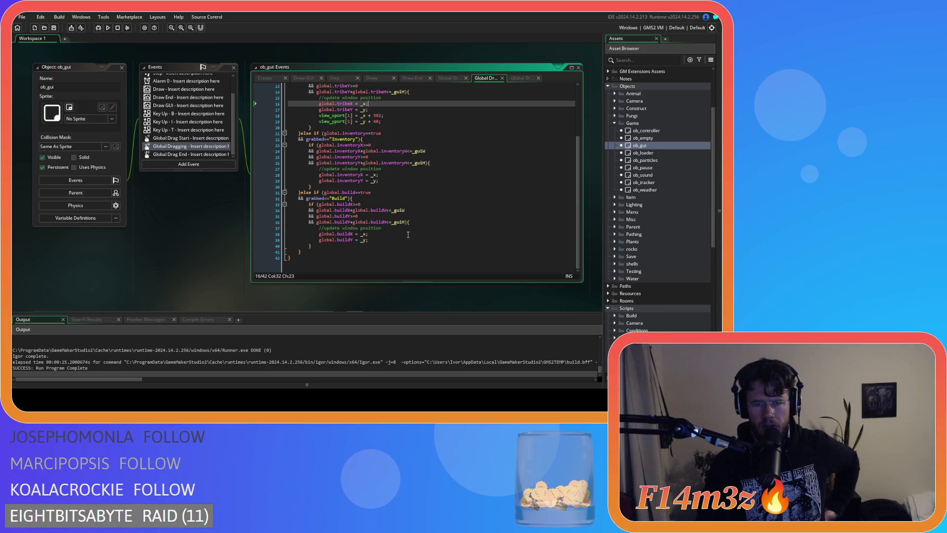
{"action": "left_click", "coordinate": [395, 204]}
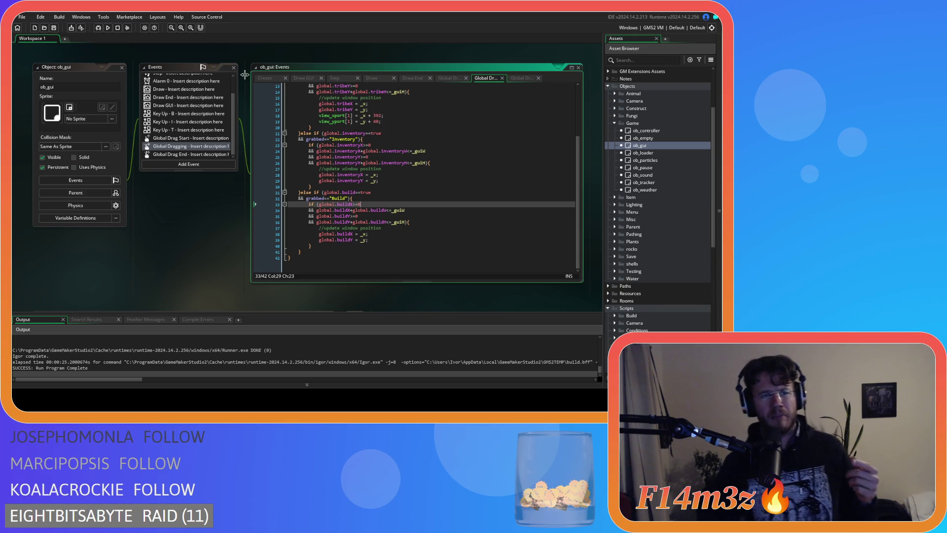
{"action": "left_click", "coordinate": [334, 78]}
{"action": "scroll", "coordinate": [402, 197], "scroll_direction": "down", "scroll_amount": 5}
{"action": "scroll", "coordinate": [564, 102], "scroll_direction": "up", "scroll_amount": 6}
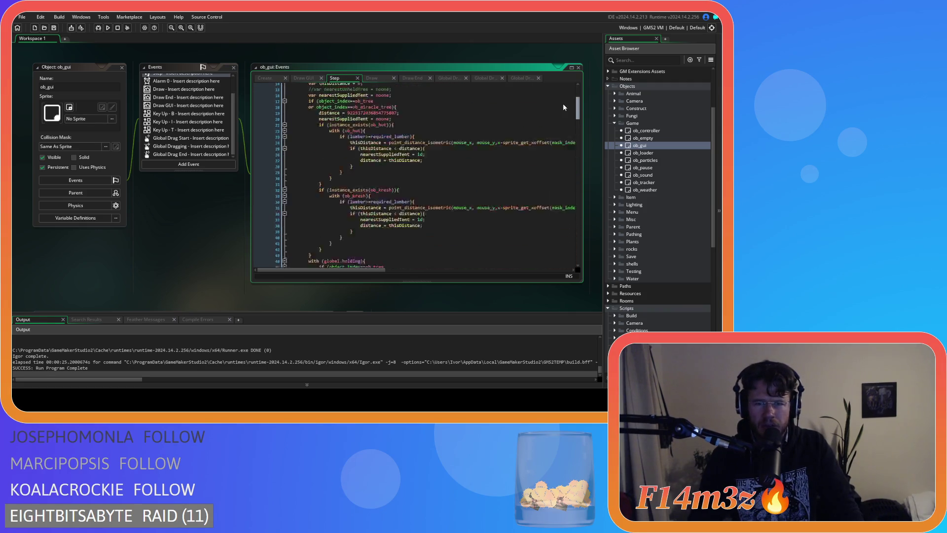
- Copy the build window bounds-check code from ob_gui
{"action": "scroll", "coordinate": [561, 114], "scroll_direction": "down", "scroll_amount": 6}
{"action": "scroll", "coordinate": [558, 114], "scroll_direction": "up", "scroll_amount": 4}
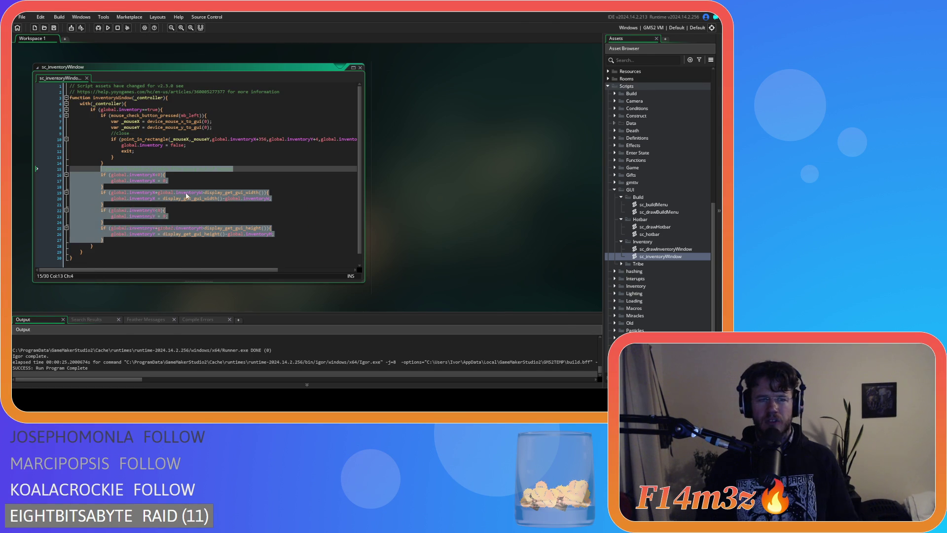
{"action": "right_click", "coordinate": [89, 207]}
{"action": "left_click", "coordinate": [117, 224]}
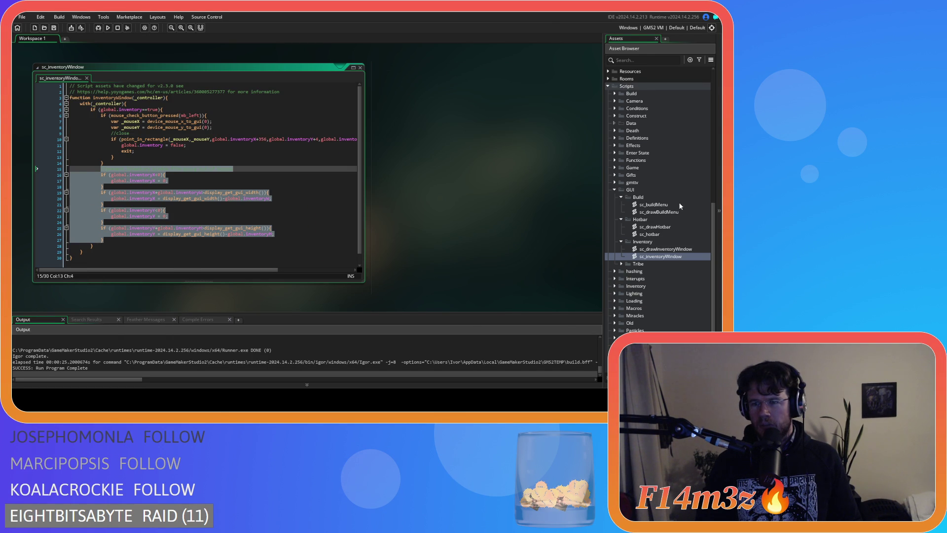
- Open sc_buildMenu and inspect its with block and combined build-and-click condition
{"action": "double_click", "coordinate": [670, 205]}
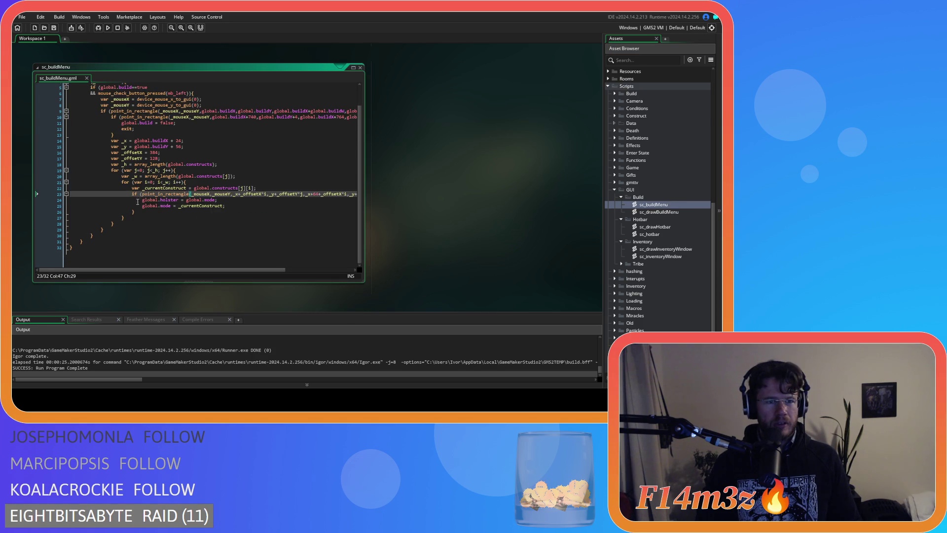
{"action": "left_click", "coordinate": [168, 103]}
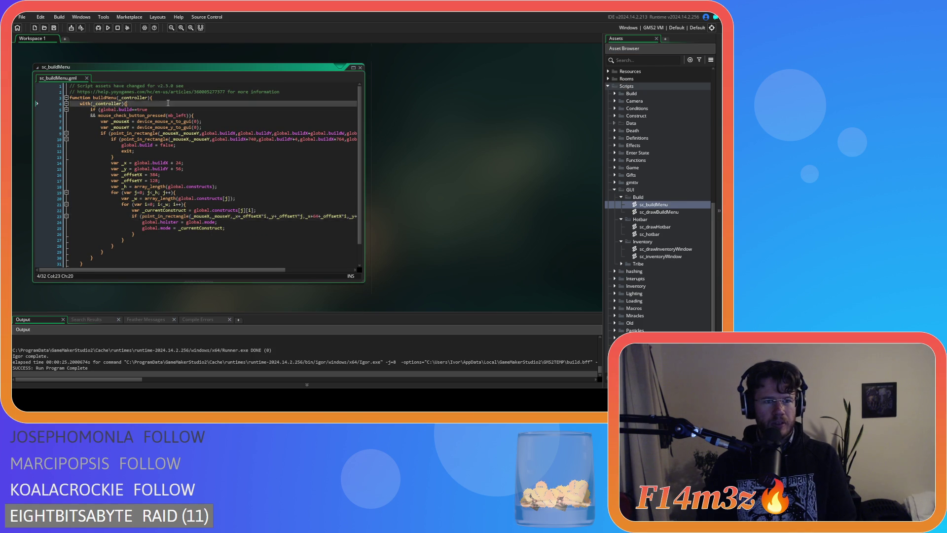
{"action": "left_click", "coordinate": [194, 116]}
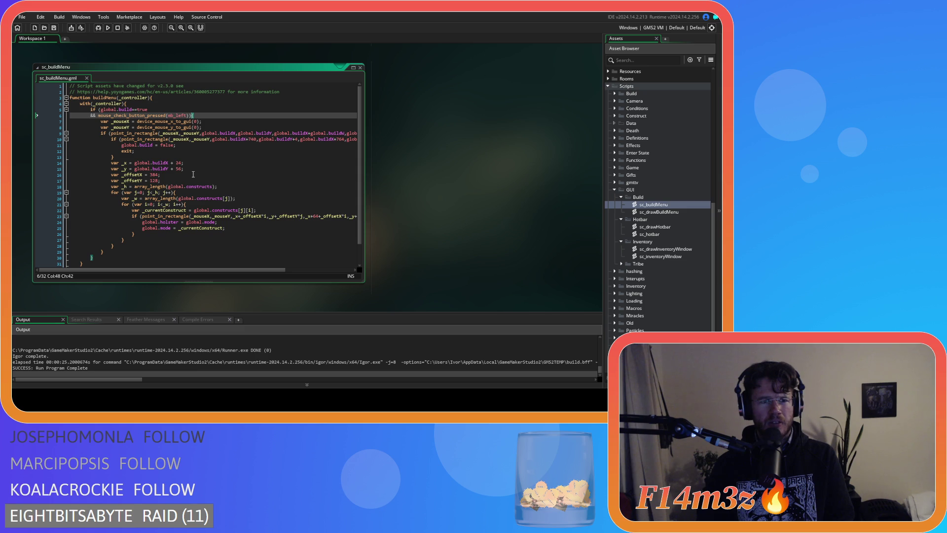
{"action": "key", "text": "Up"}
{"action": "key", "text": "Up"}
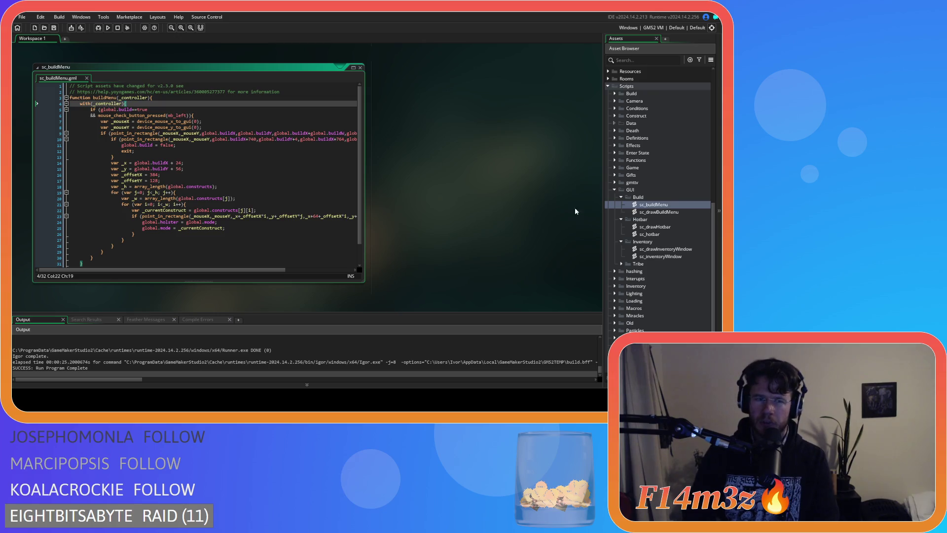
- Open sc_inventoryWindow to compare its click check and point_in_rectangle arguments
{"action": "left_click", "coordinate": [678, 257]}
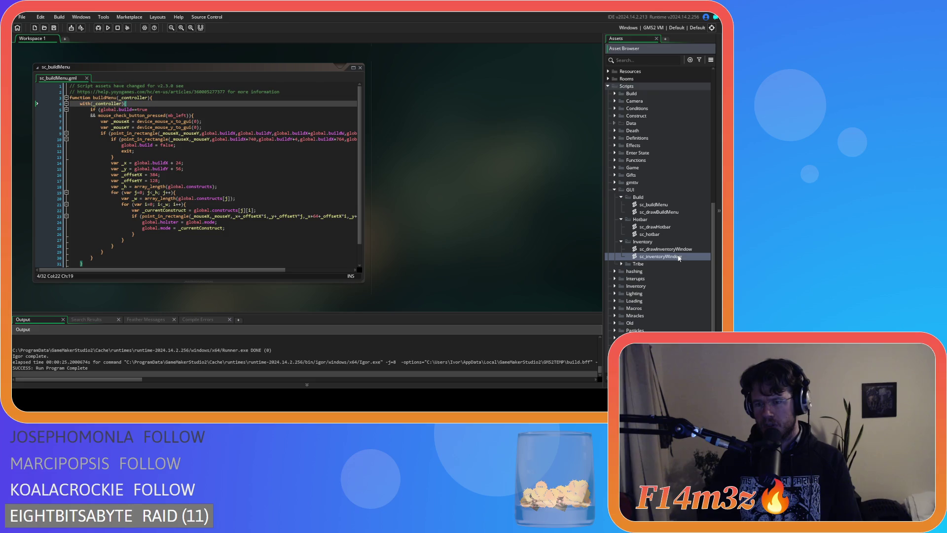
{"action": "double_click", "coordinate": [679, 257]}
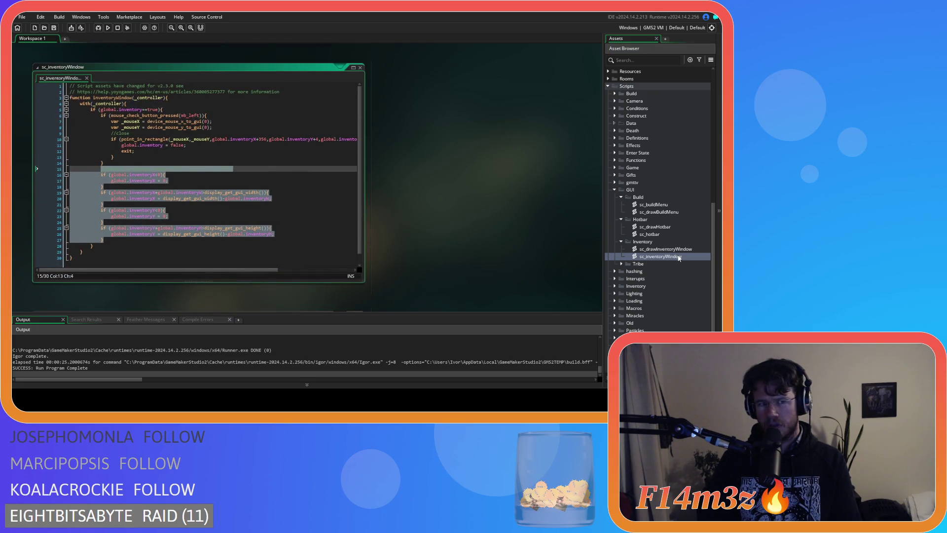
{"action": "left_click", "coordinate": [214, 109]}
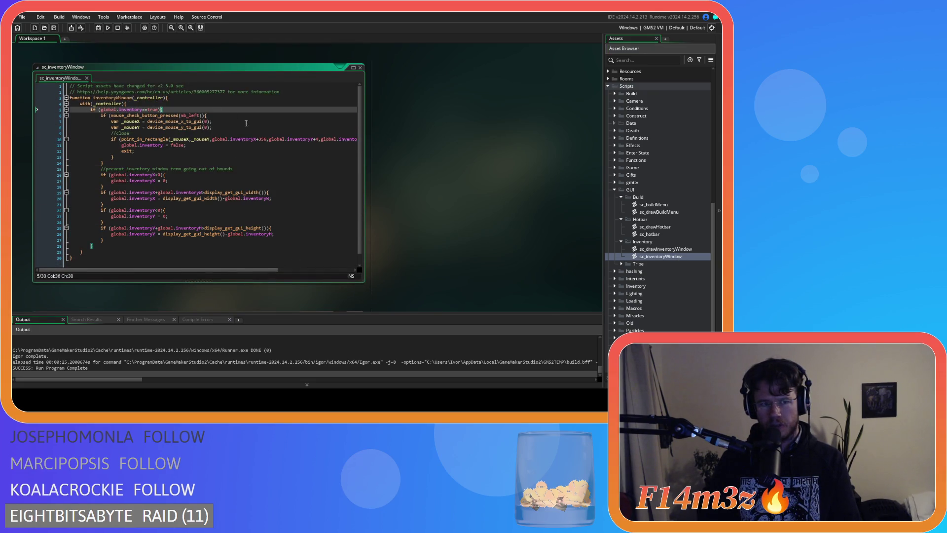
{"action": "left_click", "coordinate": [223, 116]}
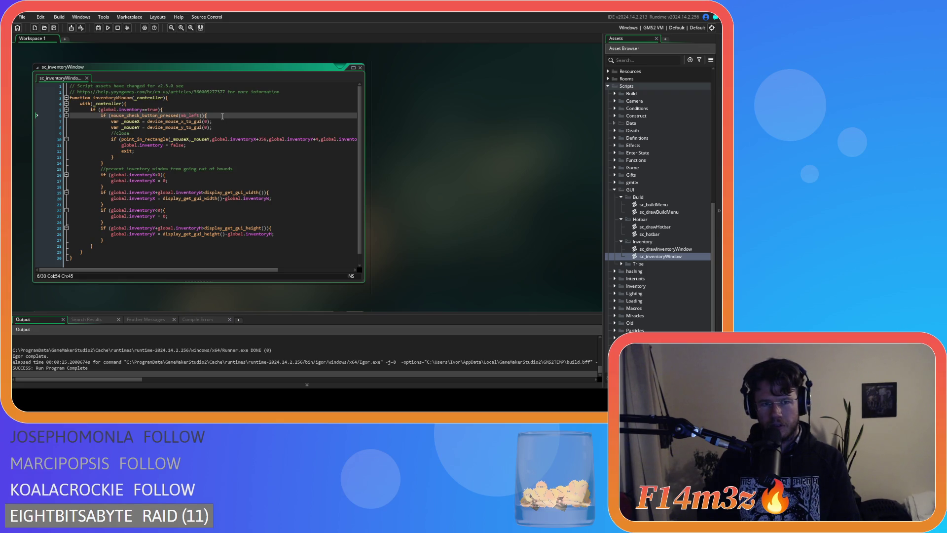
{"action": "left_click", "coordinate": [285, 139]}
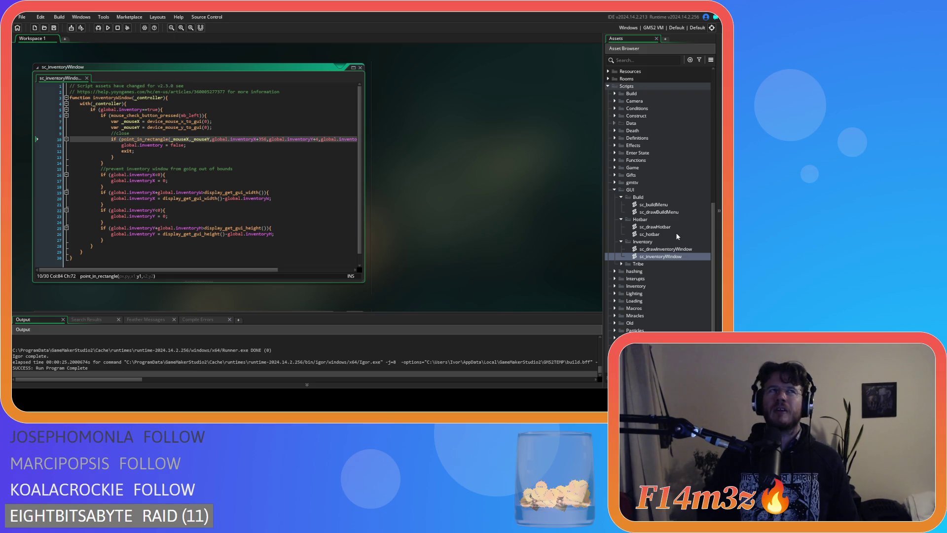
- In sc_buildMenu, move the left-click test into its own 'if (mouse_check_button_pressed(mb_left))' line
{"action": "double_click", "coordinate": [670, 206]}
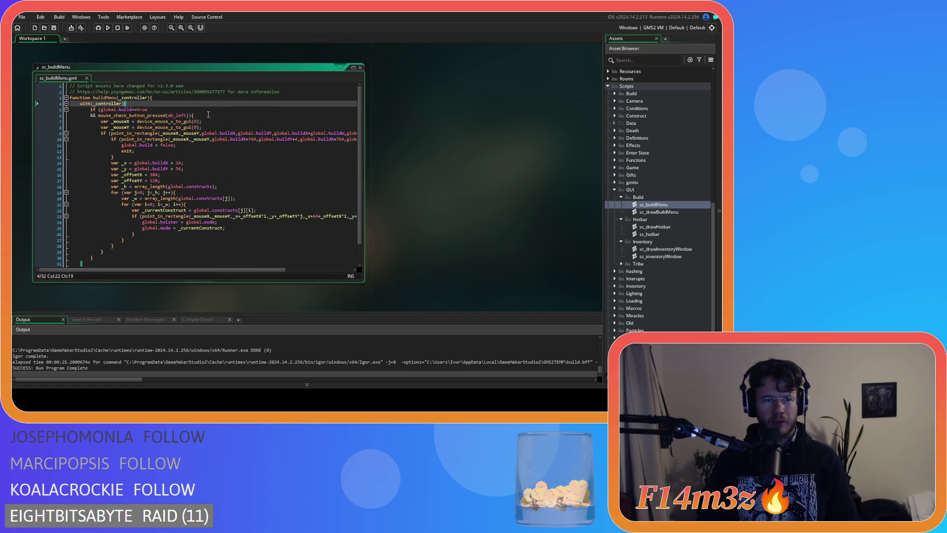
{"action": "left_click", "coordinate": [103, 117]}
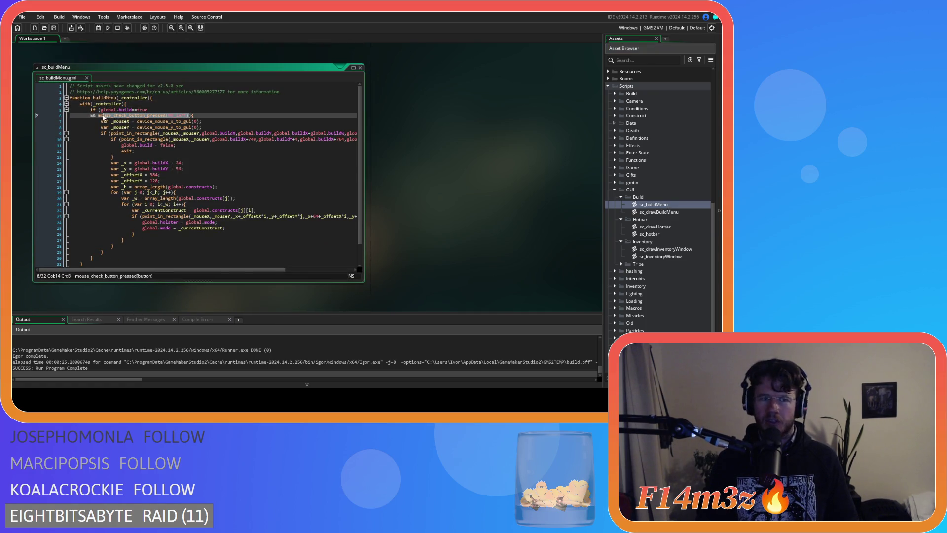
{"action": "left_click_drag", "start_coordinate": [189, 116], "coordinate": [42, 115]}
{"action": "key", "text": "BackSpace"}
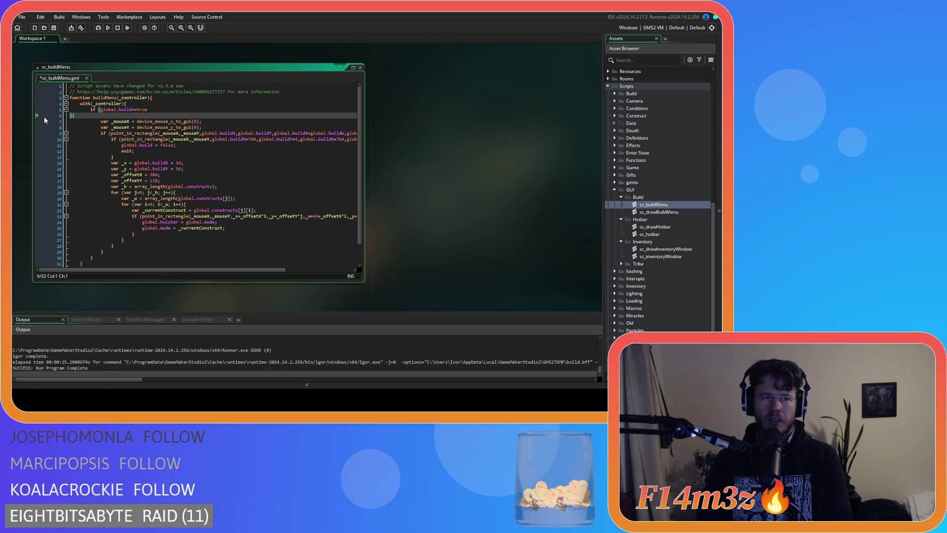
{"action": "key", "text": "BackSpace"}
{"action": "left_click", "coordinate": [163, 109]}
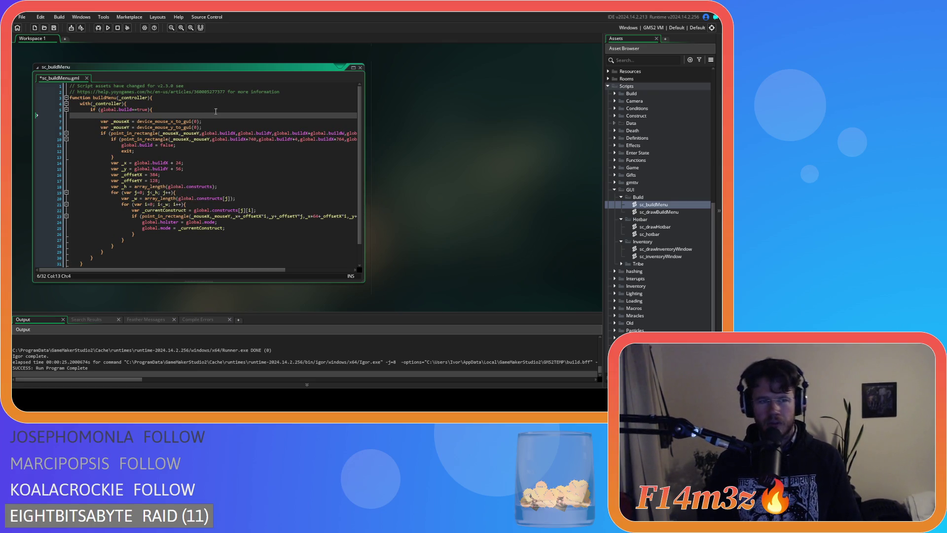
{"action": "key", "text": "BackSpace"}
{"action": "key", "text": "BackSpace"}
{"action": "key", "text": "Tab"}
{"action": "key", "text": "Tab"}
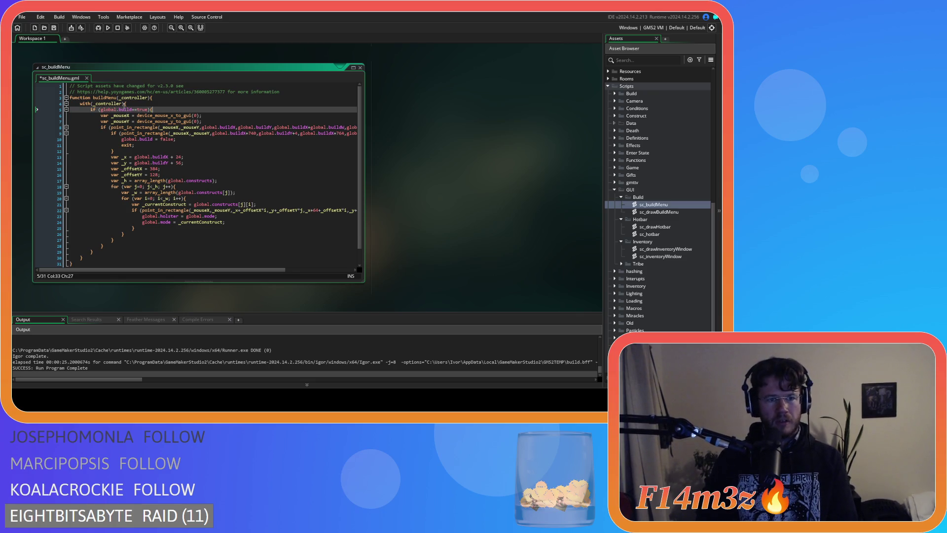
{"action": "type", "text": "if ("}
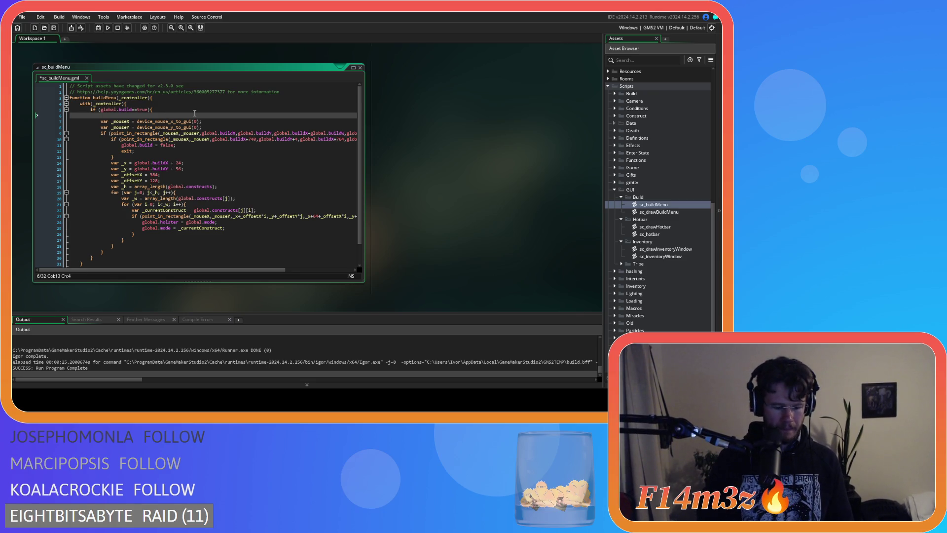
{"action": "type", "text": "mouse_check_button_pressed(mb_left)){"}
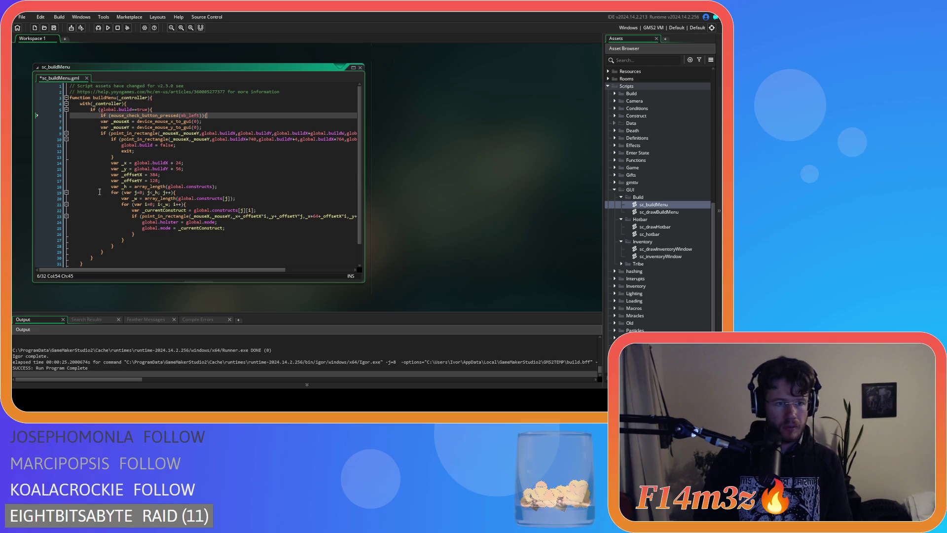
- Indent the block under the new click check one level and save the script
{"action": "left_click_drag", "start_coordinate": [91, 258], "coordinate": [97, 122]}
{"action": "key", "text": "Tab"}
{"action": "left_click", "coordinate": [192, 222]}
{"action": "key", "text": "ctrl+s"}
- Verify which braces close the nested click check and the buildX rectangle check
{"action": "left_click", "coordinate": [225, 114]}
{"action": "key", "text": "Left"}
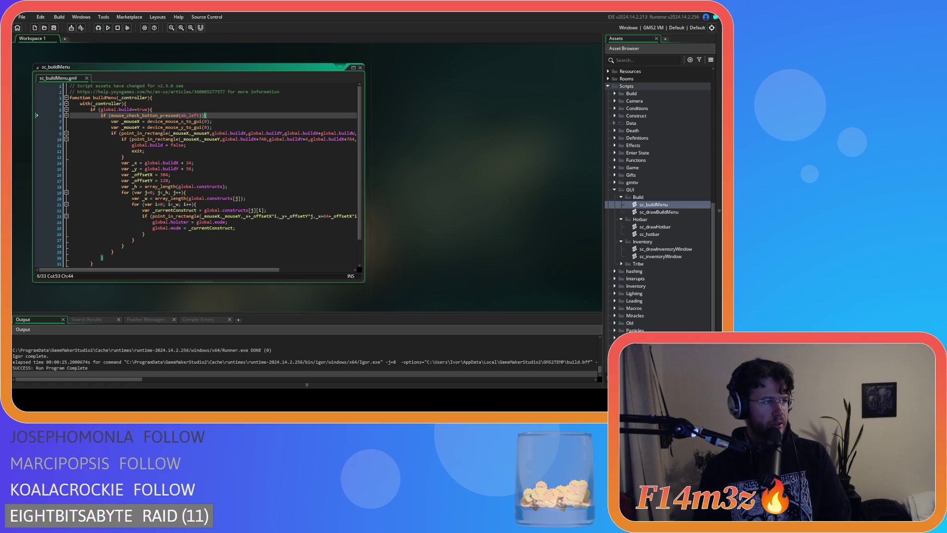
{"action": "left_click", "coordinate": [236, 134]}
{"action": "left_click", "coordinate": [215, 116]}
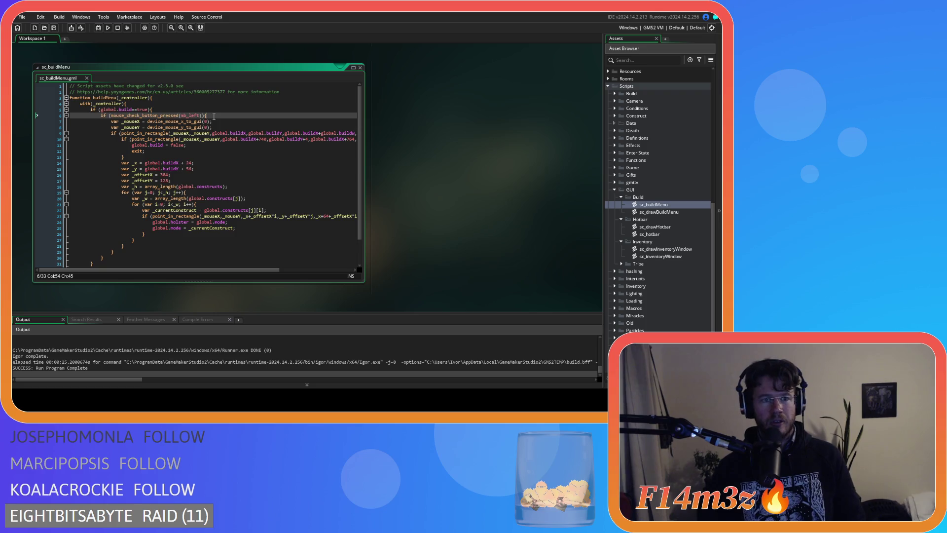
{"action": "left_click", "coordinate": [107, 258]}
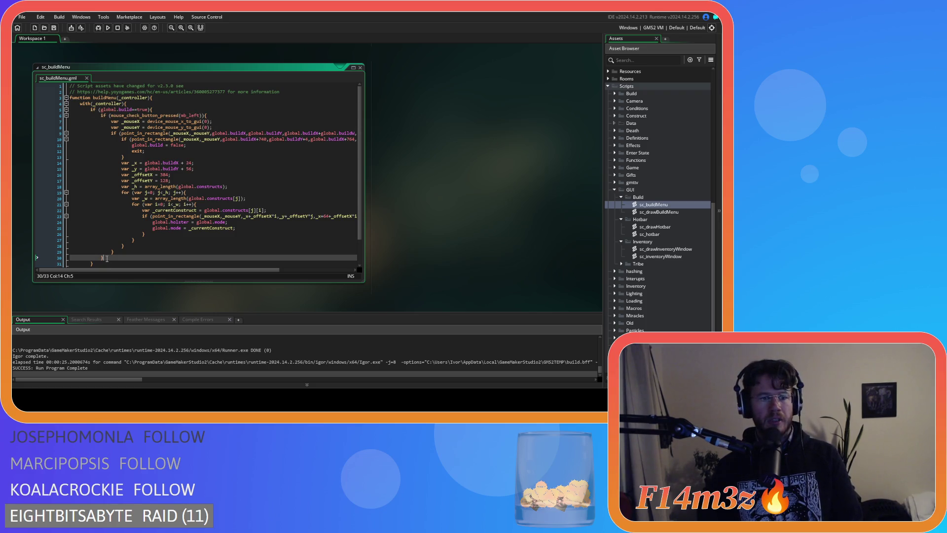
{"action": "scroll", "coordinate": [143, 219], "scroll_direction": "down", "scroll_amount": 2}
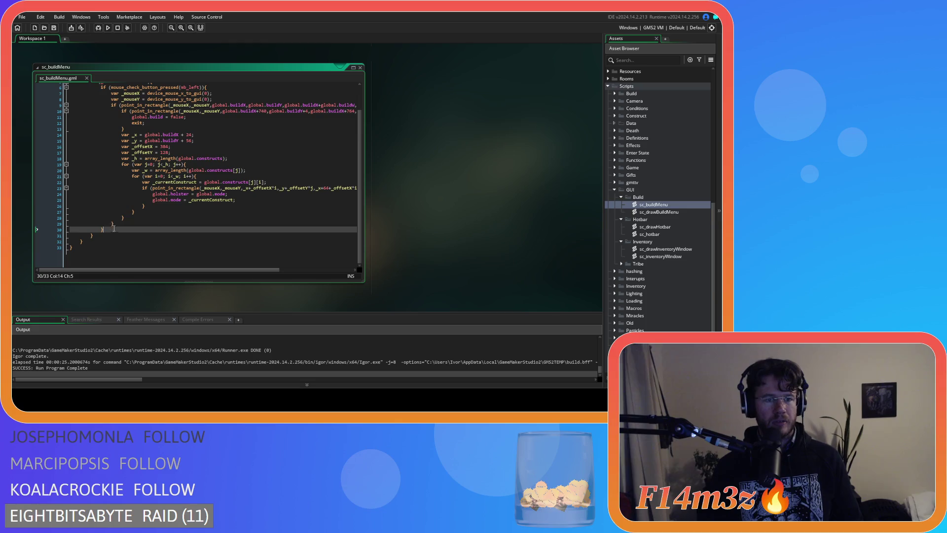
{"action": "scroll", "coordinate": [113, 230], "scroll_direction": "up", "scroll_amount": 2}
{"action": "left_click", "coordinate": [101, 168]}
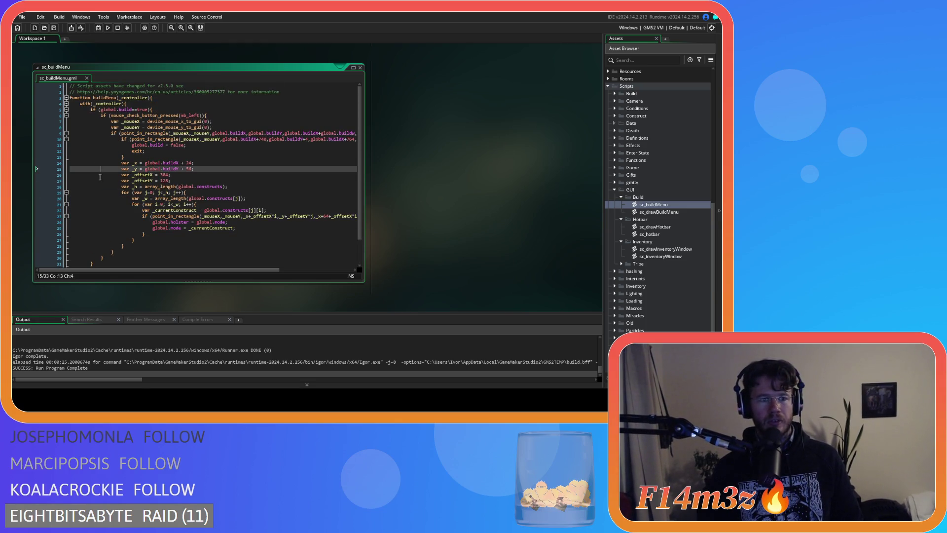
{"action": "left_click_drag", "start_coordinate": [105, 254], "coordinate": [96, 115]}
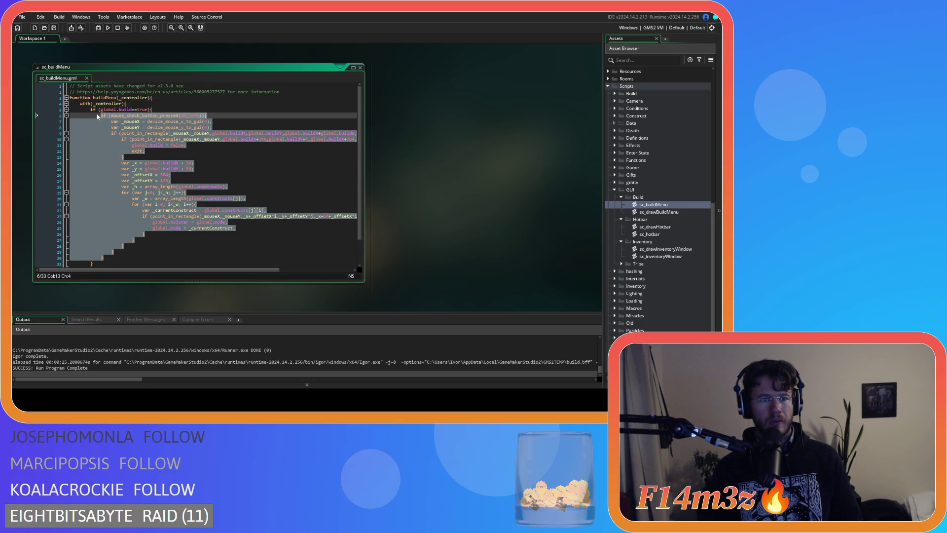
{"action": "left_click", "coordinate": [170, 115]}
- Insert an empty line after line 30's closing brace
{"action": "left_click", "coordinate": [171, 109]}
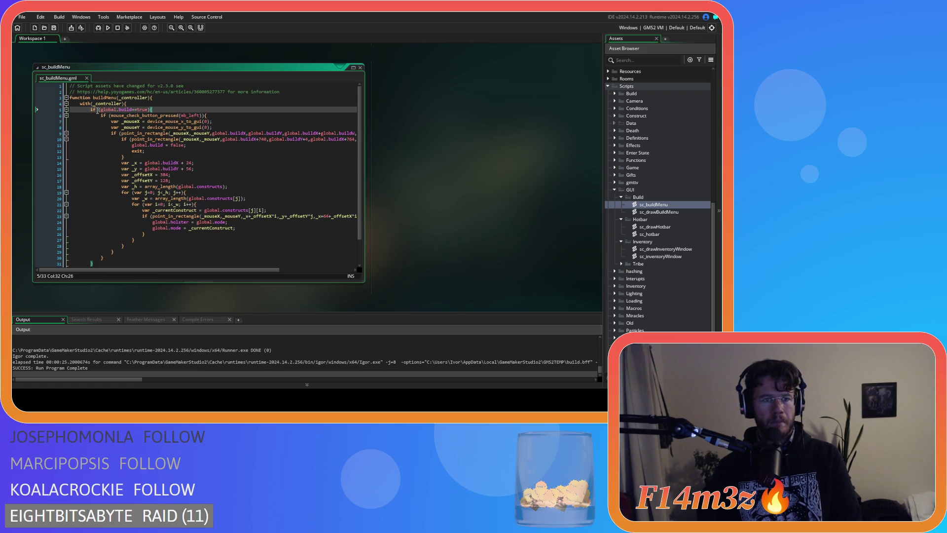
{"action": "scroll", "coordinate": [93, 110], "scroll_direction": "down", "scroll_amount": 2}
{"action": "scroll", "coordinate": [93, 230], "scroll_direction": "up", "scroll_amount": 2}
{"action": "scroll", "coordinate": [93, 230], "scroll_direction": "down", "scroll_amount": 2}
{"action": "left_click", "coordinate": [100, 235]}
{"action": "scroll", "coordinate": [100, 235], "scroll_direction": "up", "scroll_amount": 1}
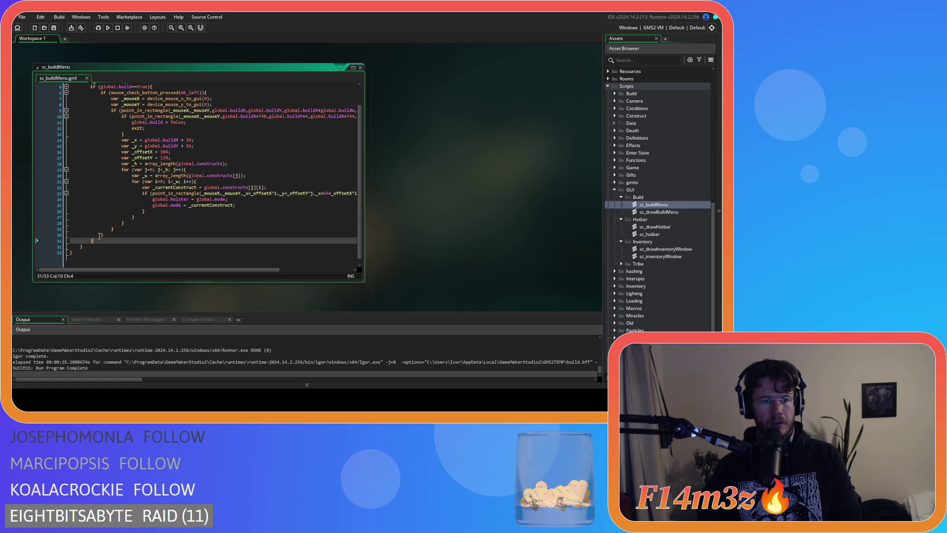
{"action": "left_click", "coordinate": [103, 236]}
{"action": "key", "text": "Return"}
{"action": "scroll", "coordinate": [160, 106], "scroll_direction": "up", "scroll_amount": 2}
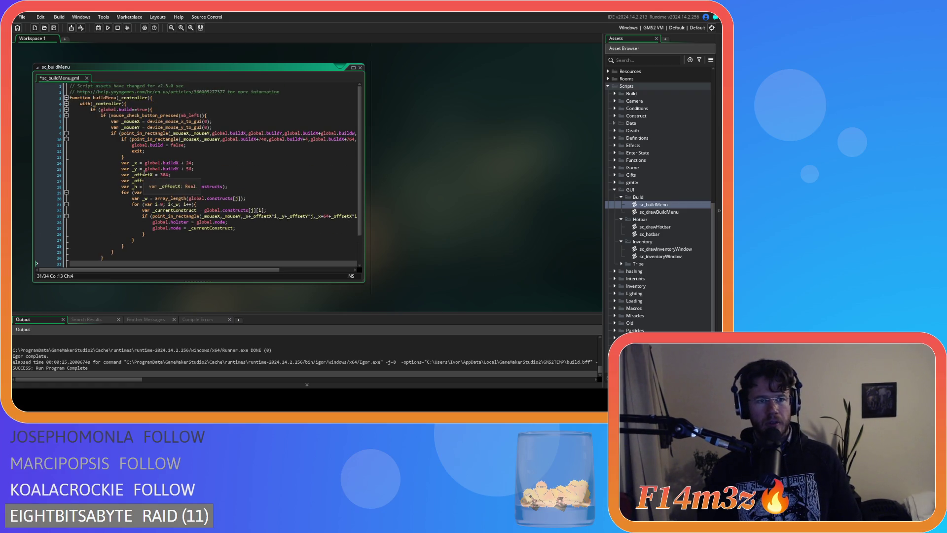
{"action": "scroll", "coordinate": [196, 229], "scroll_direction": "down", "scroll_amount": 2}
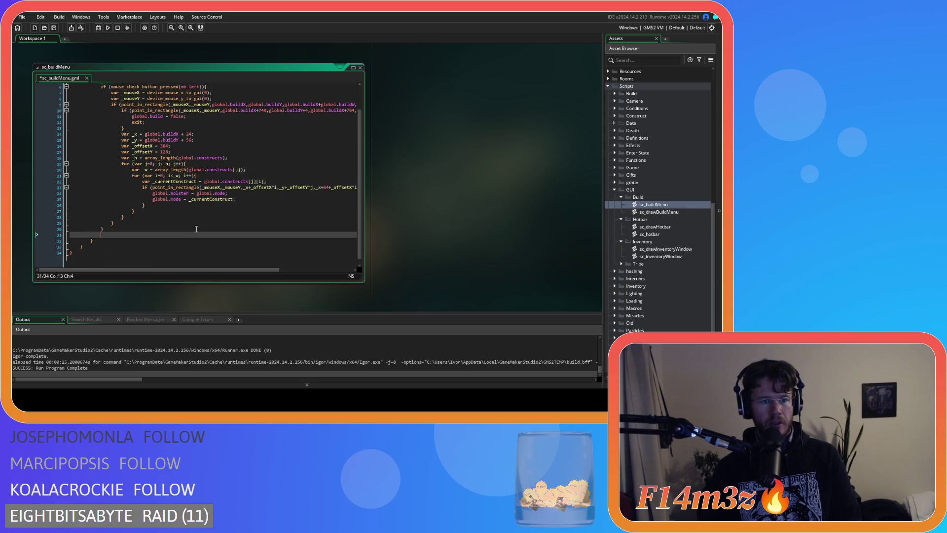
- Copy the window bounds checks from sc_inventoryWindow and paste them at line 31 of sc_buildMenu
{"action": "double_click", "coordinate": [686, 257]}
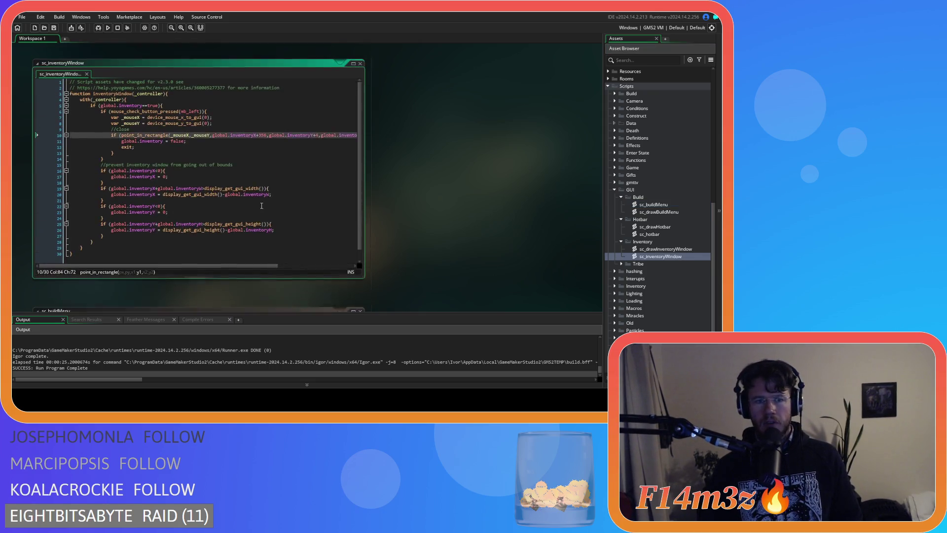
{"action": "left_click_drag", "start_coordinate": [103, 240], "coordinate": [100, 170]}
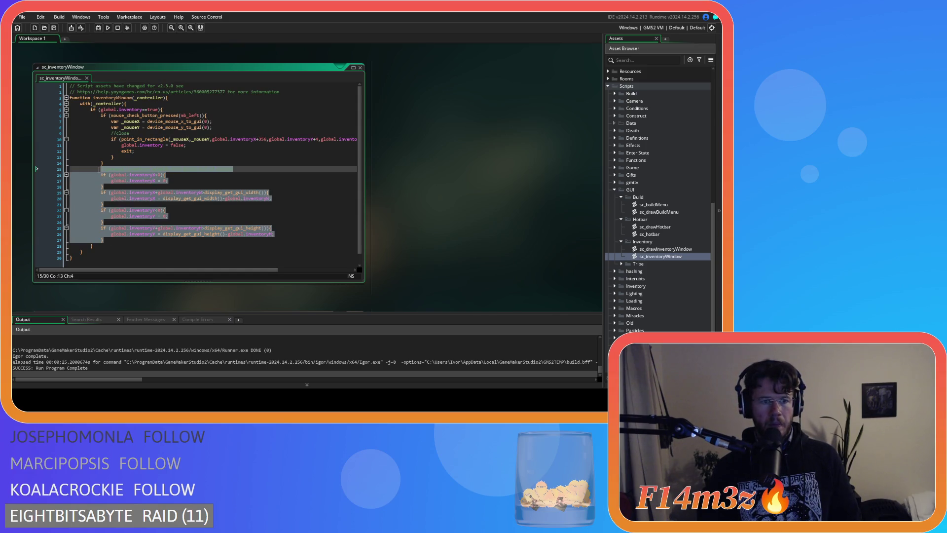
{"action": "right_click", "coordinate": [111, 182]}
{"action": "scroll", "coordinate": [416, 206], "scroll_direction": "down", "scroll_amount": 5}
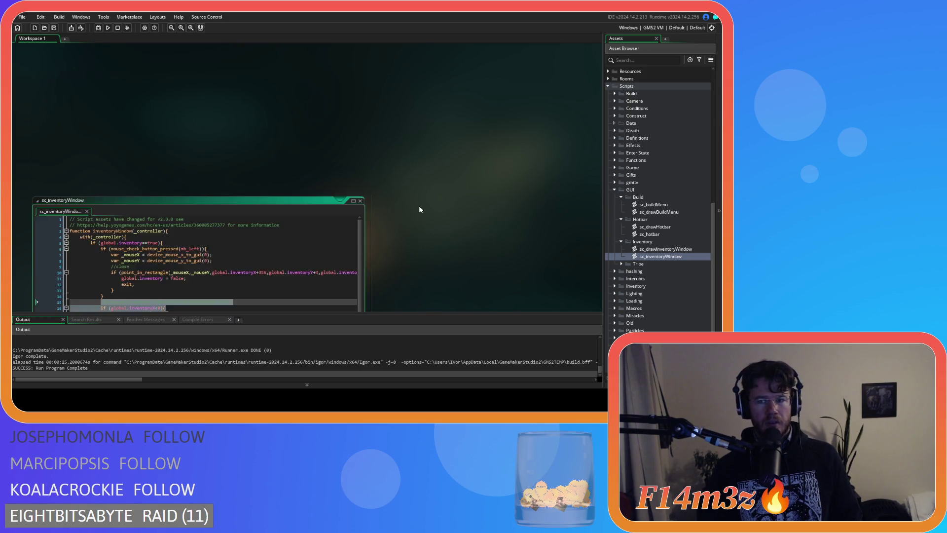
{"action": "scroll", "coordinate": [420, 209], "scroll_direction": "down", "scroll_amount": 3}
{"action": "left_click", "coordinate": [112, 129]}
{"action": "key", "text": "ctrl+v"}
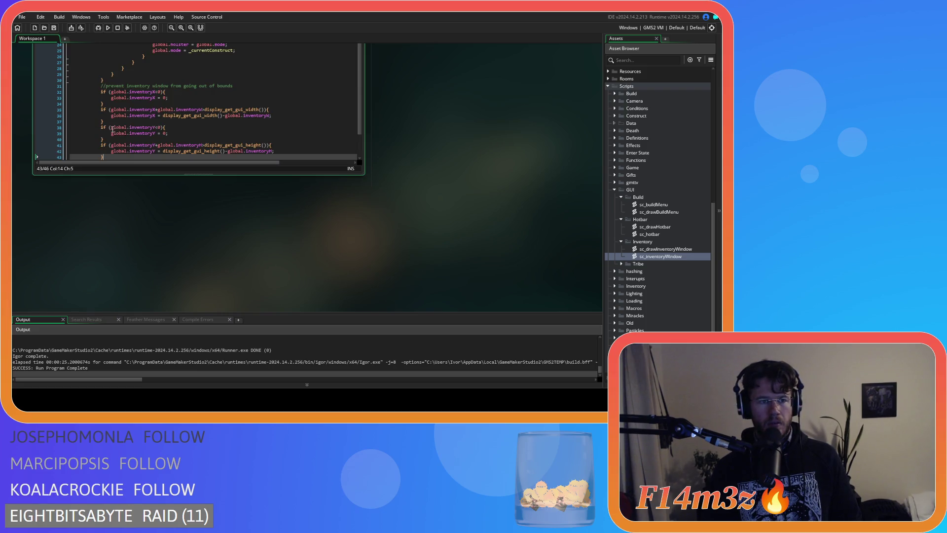
- Change 'inventory' to 'build' in the pasted comment
{"action": "double_click", "coordinate": [142, 86]}
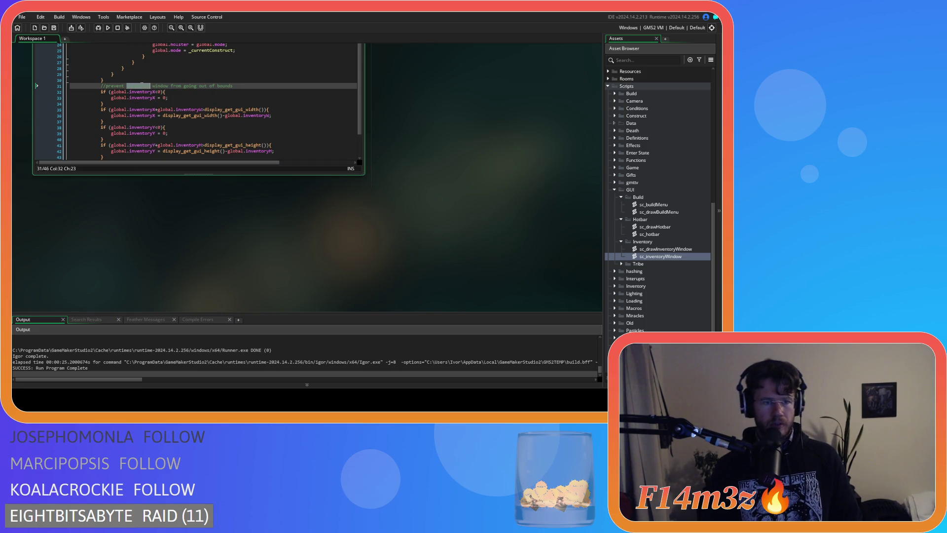
{"action": "type", "text": "builld"}
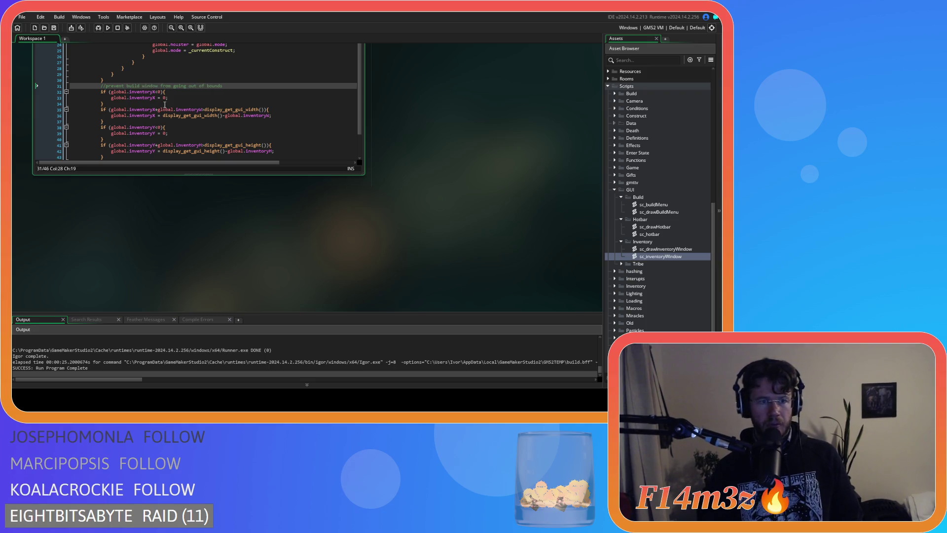
{"action": "key", "text": "BackSpace"}
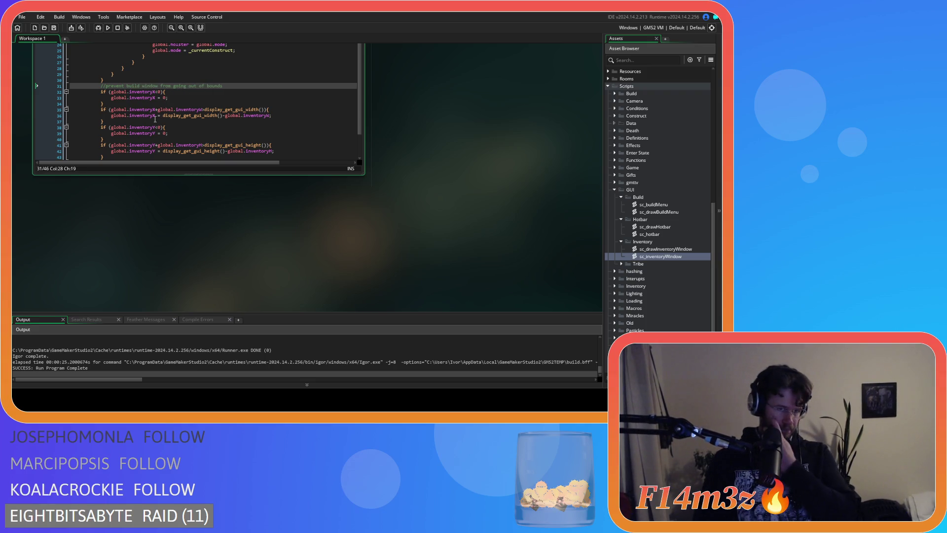
{"action": "left_click", "coordinate": [152, 91]}
{"action": "left_click_drag", "start_coordinate": [152, 91], "coordinate": [129, 92]}
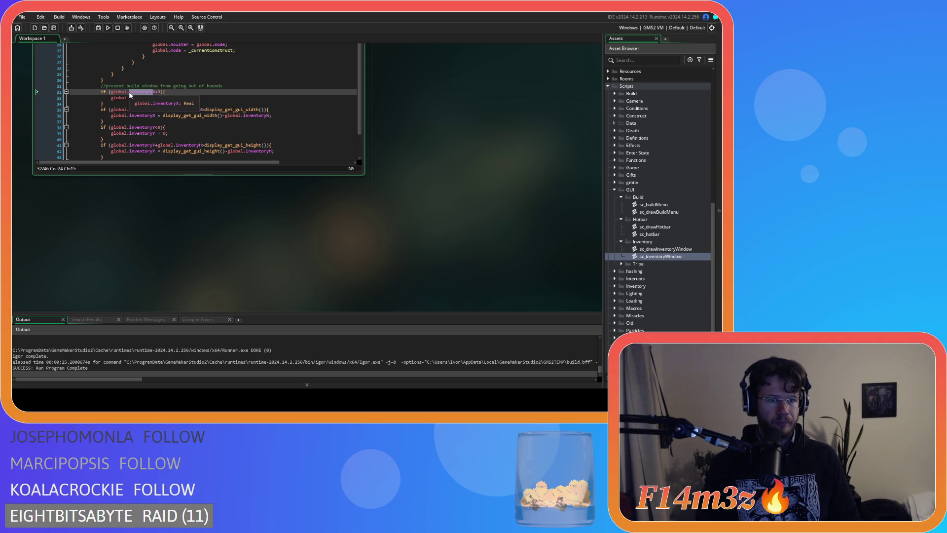
{"action": "scroll", "coordinate": [230, 134], "scroll_direction": "up", "scroll_amount": 4}
- Replace every remaining 'inventory' with 'build' in the pasted code
{"action": "key", "text": "ctrl+h"}
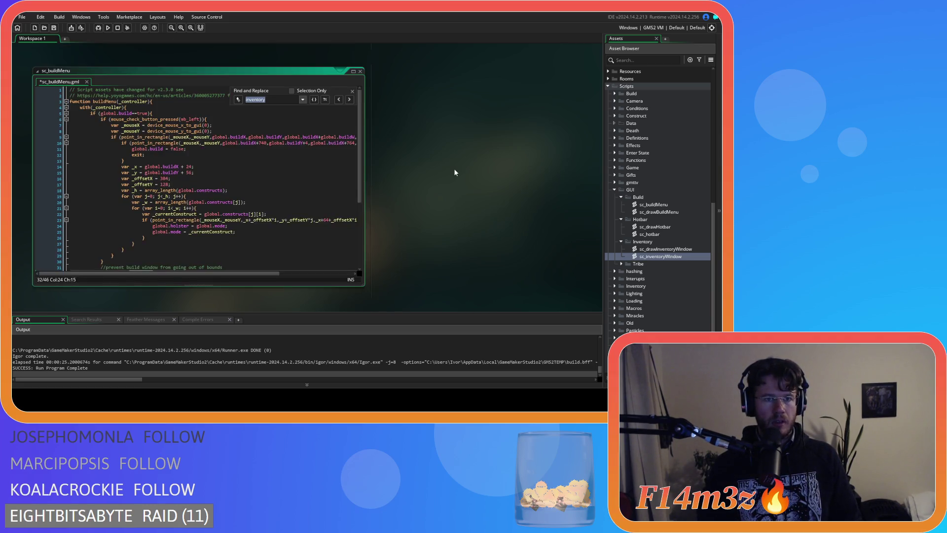
{"action": "left_click", "coordinate": [267, 87]}
{"action": "type", "text": "build"}
{"action": "scroll", "coordinate": [198, 162], "scroll_direction": "down", "scroll_amount": 6}
{"action": "left_click", "coordinate": [192, 192]}
{"action": "left_click", "coordinate": [353, 69]}
- Save sc_buildMenu and run the game with F5
{"action": "key", "text": "ctrl+s"}
{"action": "left_click", "coordinate": [247, 145]}
{"action": "key", "text": "F5"}
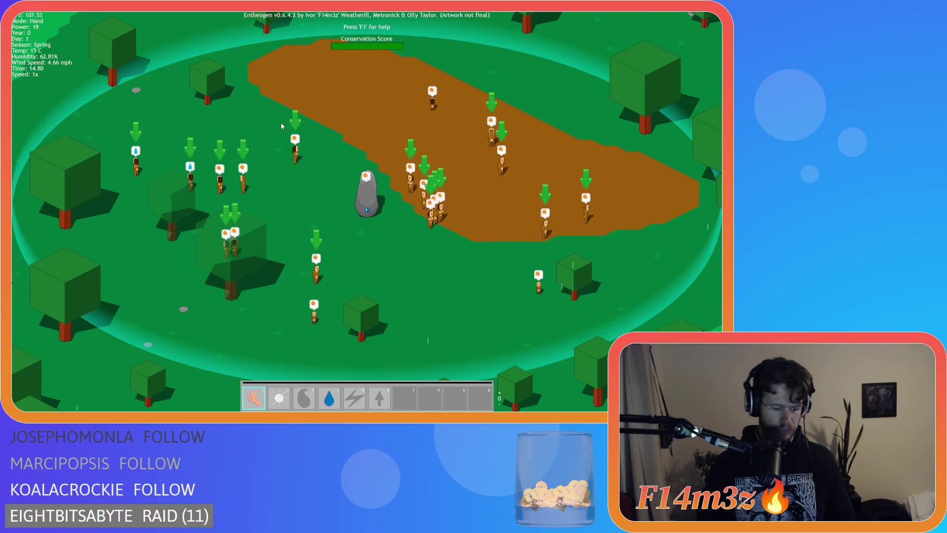
- Open the in-game Build window with B, drag it around, place a Drum, then select the Tent
{"action": "key", "text": "b"}
{"action": "mouse_move", "coordinate": [237, 69]}
{"action": "left_mouse_down"}
{"action": "mouse_move", "coordinate": [508, 157]}
{"action": "mouse_move", "coordinate": [615, 160]}
{"action": "mouse_move", "coordinate": [508, 157]}
{"action": "mouse_move", "coordinate": [539, 153]}
{"action": "mouse_move", "coordinate": [268, 60]}
{"action": "mouse_move", "coordinate": [362, 130]}
{"action": "mouse_move", "coordinate": [471, 126]}
{"action": "mouse_move", "coordinate": [428, 207]}
{"action": "left_mouse_up"}
{"action": "mouse_move", "coordinate": [374, 230]}
{"action": "left_mouse_down"}
{"action": "mouse_move", "coordinate": [358, 158]}
{"action": "mouse_move", "coordinate": [255, 22]}
{"action": "mouse_move", "coordinate": [259, 159]}
{"action": "mouse_move", "coordinate": [532, 134]}
{"action": "mouse_move", "coordinate": [256, 97]}
{"action": "mouse_move", "coordinate": [539, 96]}
{"action": "mouse_move", "coordinate": [311, 91]}
{"action": "mouse_move", "coordinate": [201, 46]}
{"action": "mouse_move", "coordinate": [184, 73]}
{"action": "left_mouse_up"}
{"action": "left_click", "coordinate": [240, 138]}
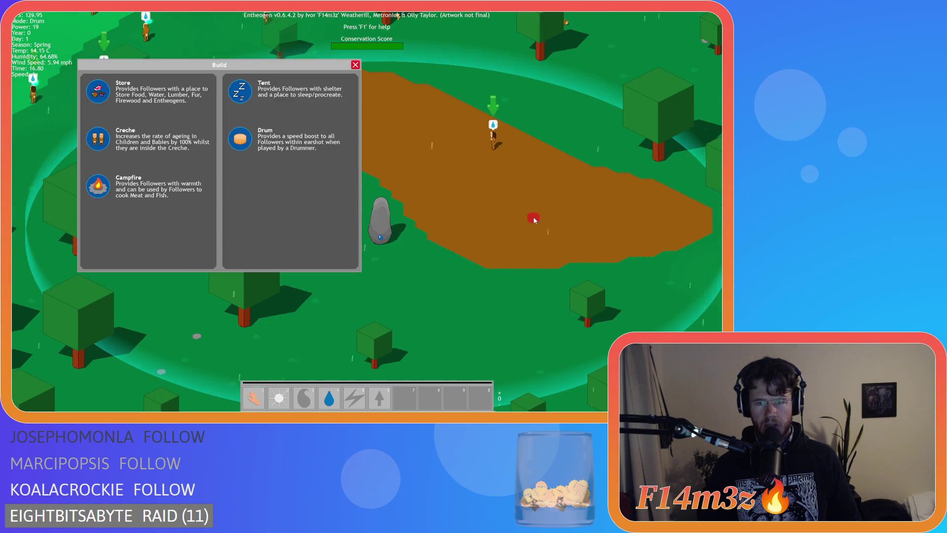
{"action": "left_click", "coordinate": [494, 129]}
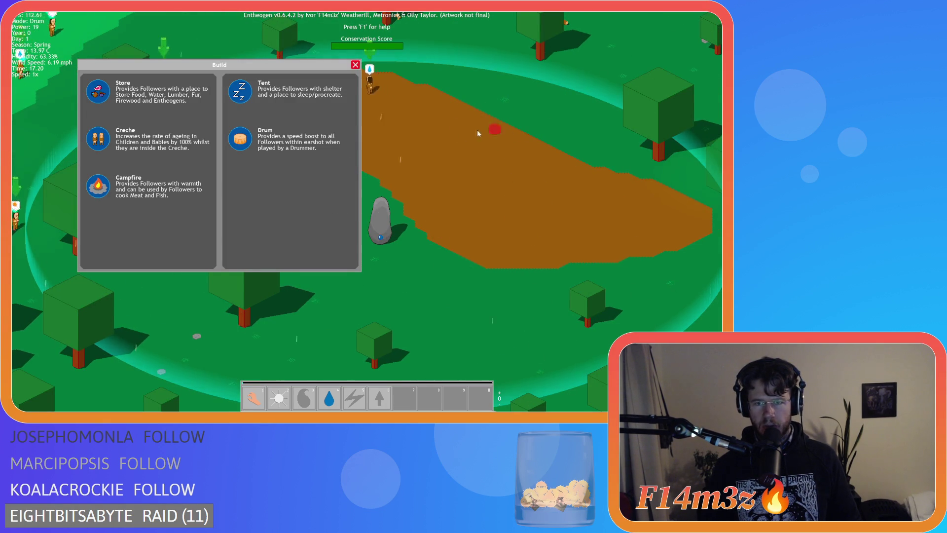
{"action": "left_click", "coordinate": [296, 92]}
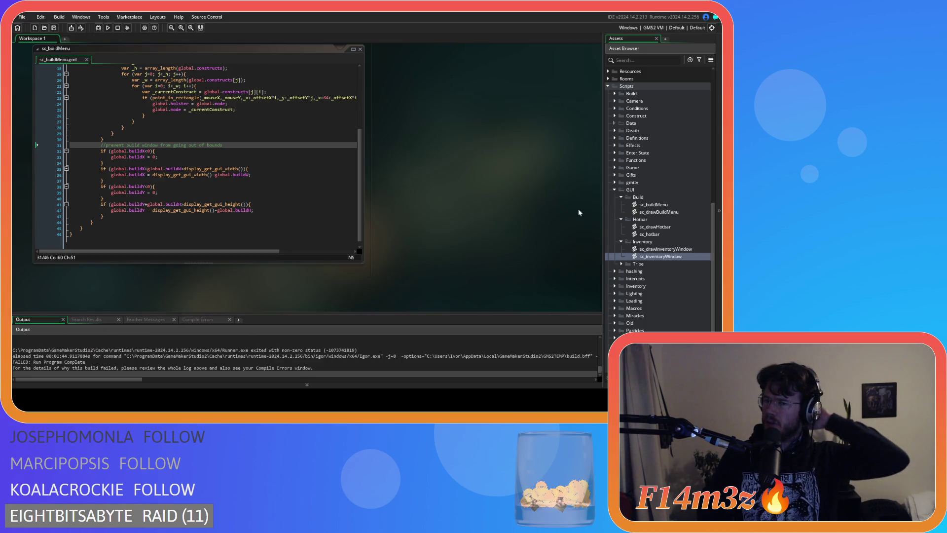
- Close all code editors via Windows > Close All, collapse the GUI folder, and scroll Output to the error
{"action": "scroll", "coordinate": [634, 197], "scroll_direction": "up", "scroll_amount": 2}
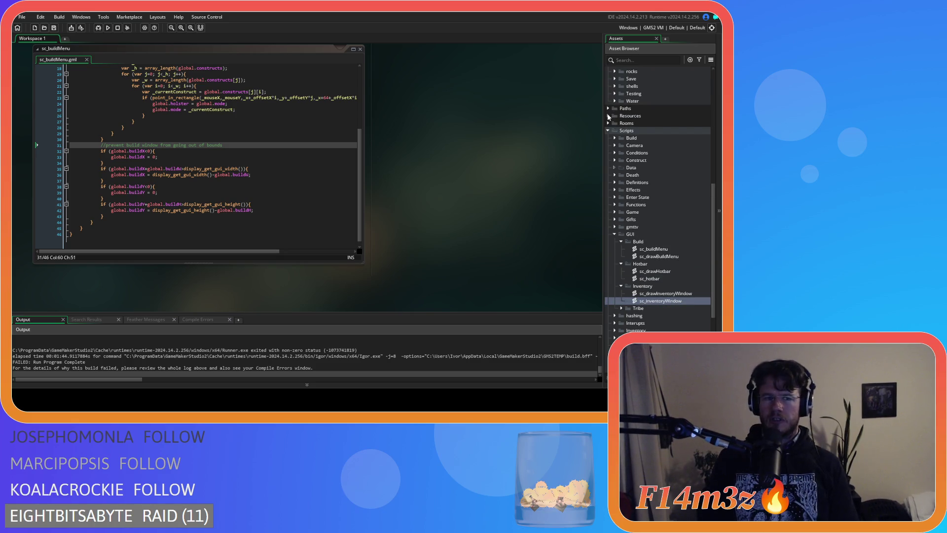
{"action": "right_click", "coordinate": [396, 168]}
{"action": "mouse_move", "coordinate": [409, 180]}
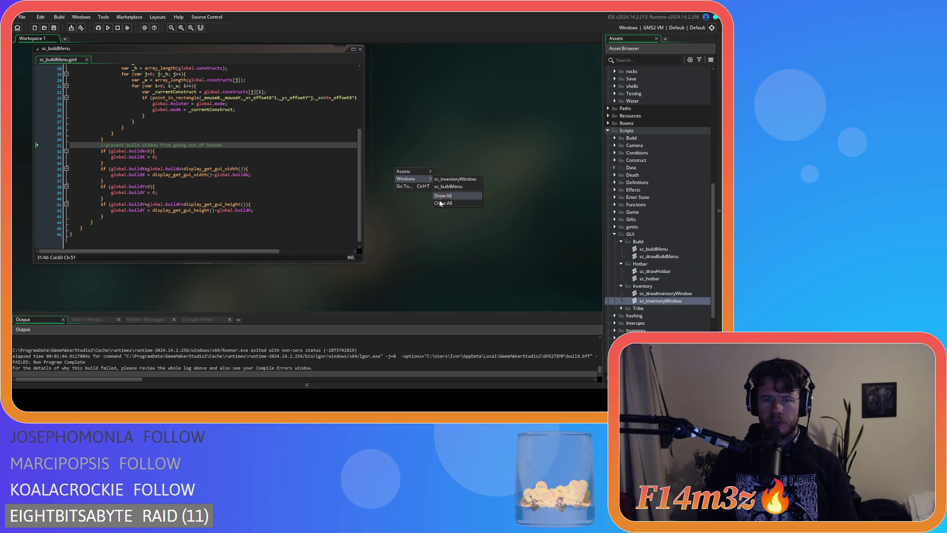
{"action": "left_click", "coordinate": [459, 201]}
{"action": "left_click", "coordinate": [614, 234]}
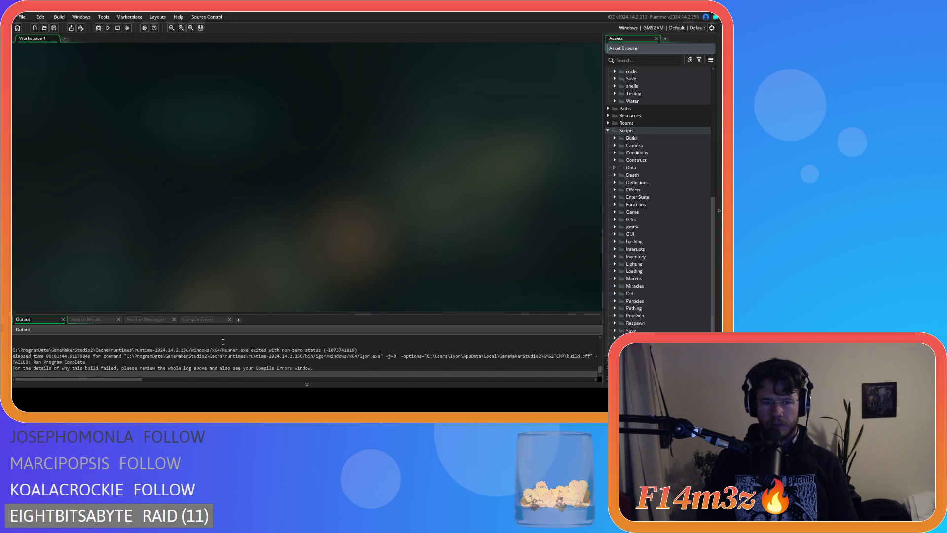
{"action": "scroll", "coordinate": [221, 354], "scroll_direction": "up", "scroll_amount": 3}
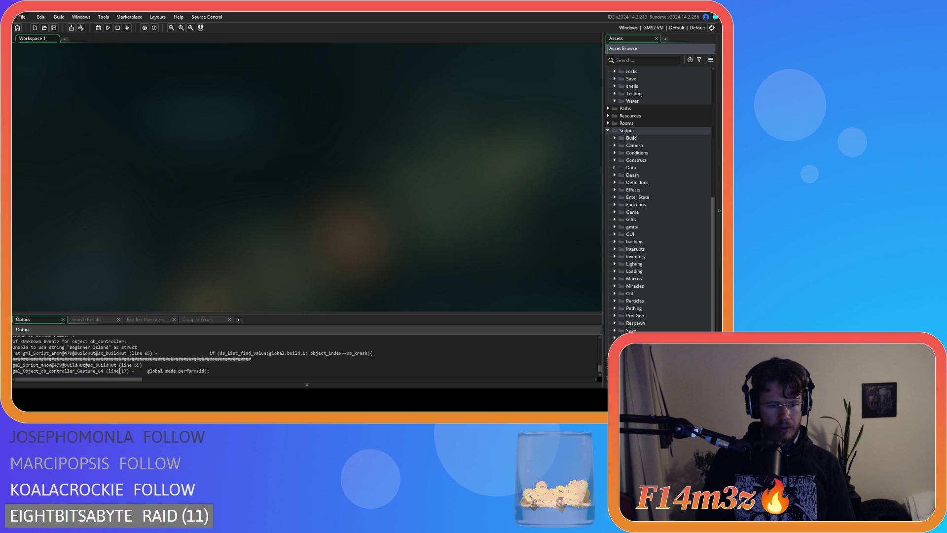
- Open the sc_buildHut script from the Scripts > Build folder and scroll down its code
{"action": "scroll", "coordinate": [690, 205], "scroll_direction": "down", "scroll_amount": 1}
{"action": "left_click", "coordinate": [615, 122]}
{"action": "double_click", "coordinate": [645, 145]}
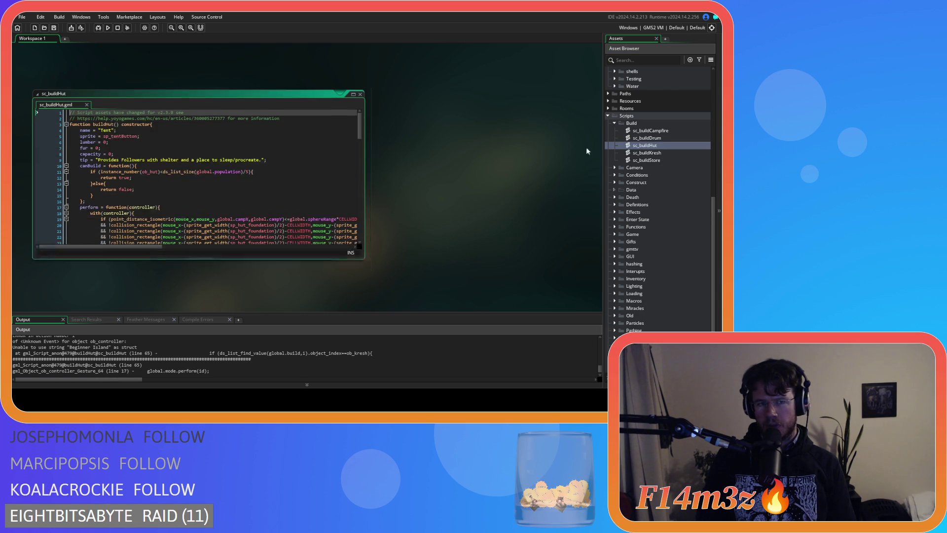
{"action": "left_click", "coordinate": [182, 139]}
{"action": "scroll", "coordinate": [182, 139], "scroll_direction": "down", "scroll_amount": 5}
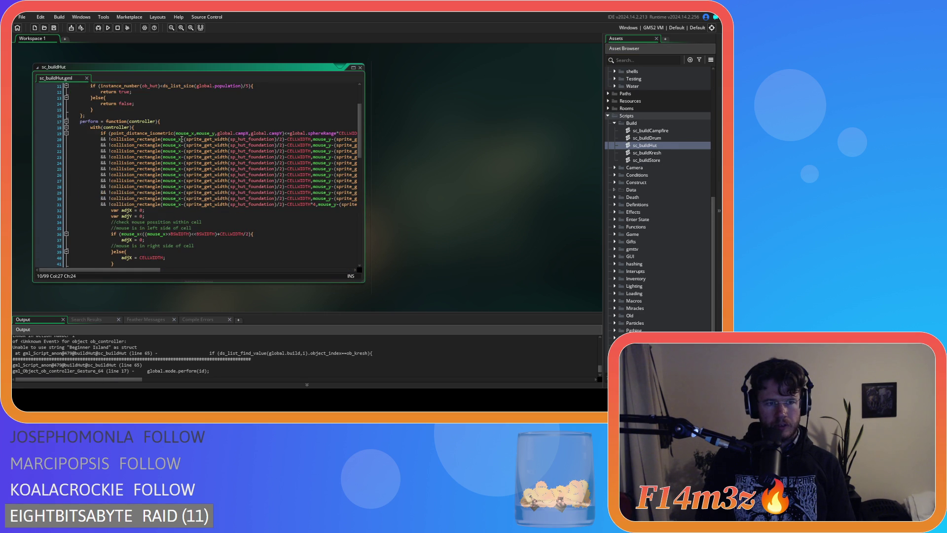
{"action": "scroll", "coordinate": [182, 139], "scroll_direction": "down", "scroll_amount": 10}
- Examine the crash on line 65 and the buildKresh uses on lines 61 and 67
{"action": "left_click", "coordinate": [127, 192]}
{"action": "left_click", "coordinate": [296, 198]}
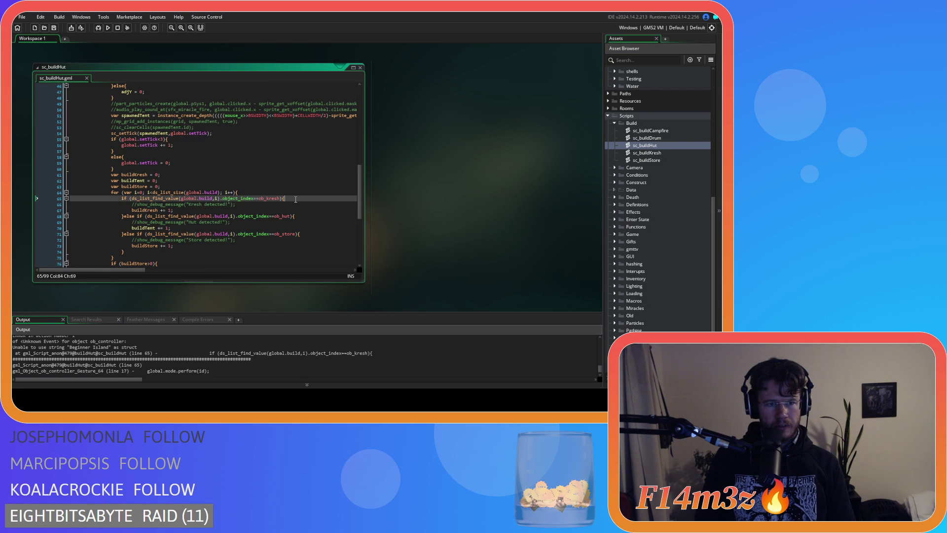
{"action": "left_click", "coordinate": [151, 211]}
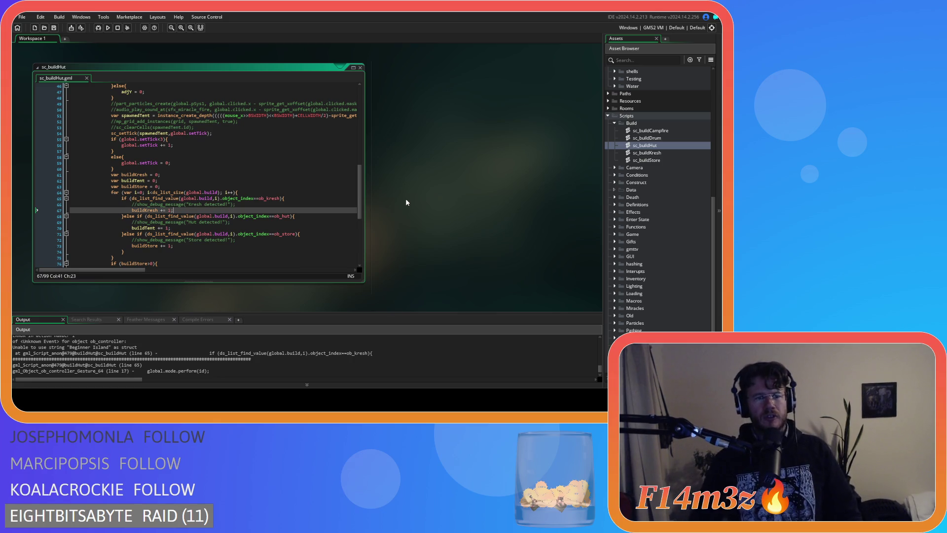
{"action": "left_click", "coordinate": [119, 175]}
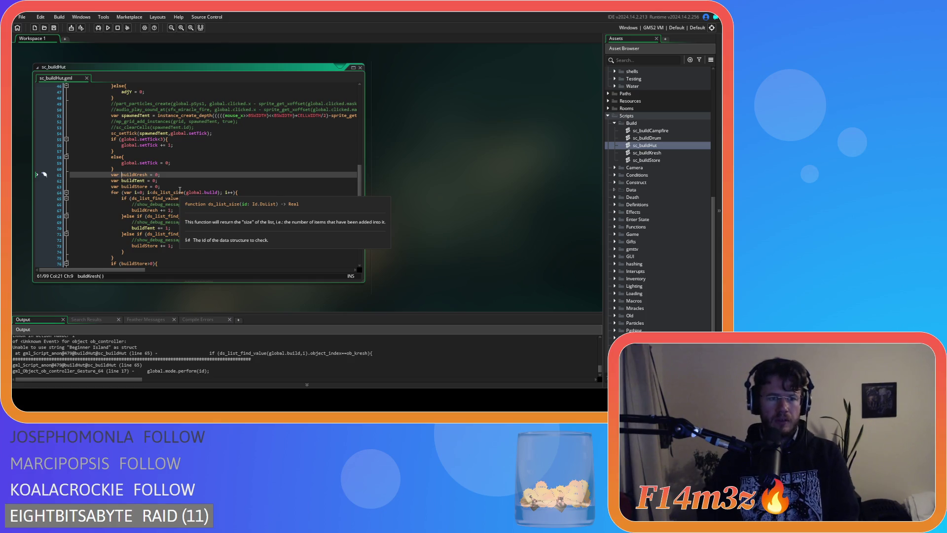
{"action": "key", "text": "Right"}
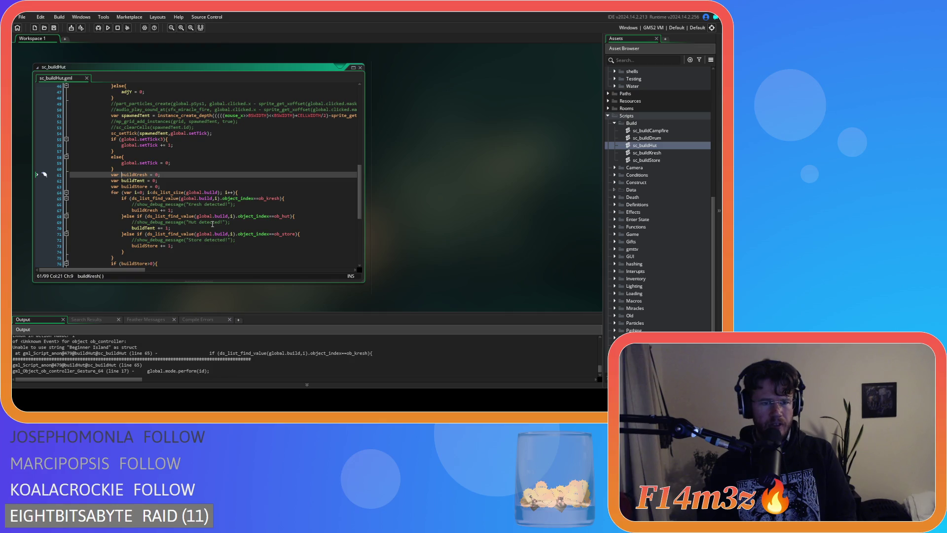
- Scroll back and forth over the hut-counting loop around lines 61–80 to review it
{"action": "scroll", "coordinate": [212, 224], "scroll_direction": "down", "scroll_amount": 3}
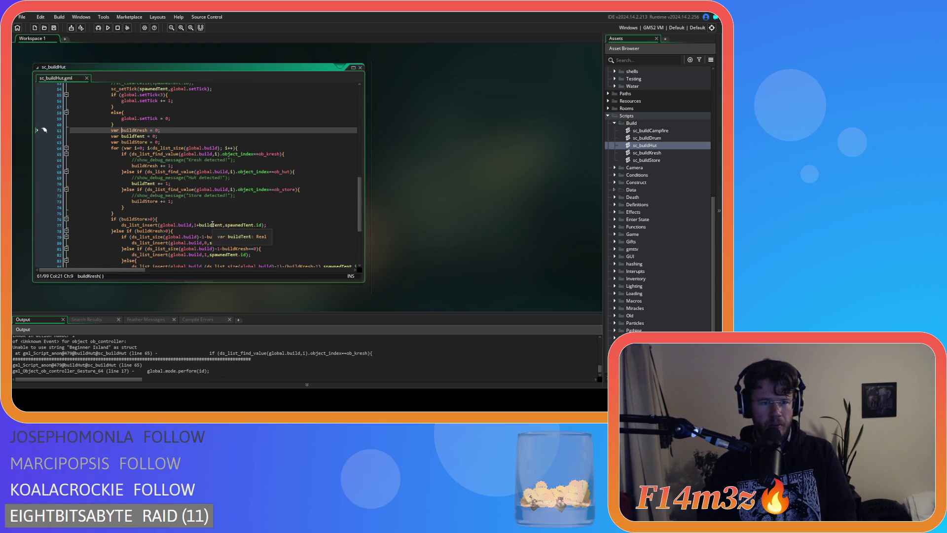
{"action": "scroll", "coordinate": [213, 224], "scroll_direction": "up", "scroll_amount": 1}
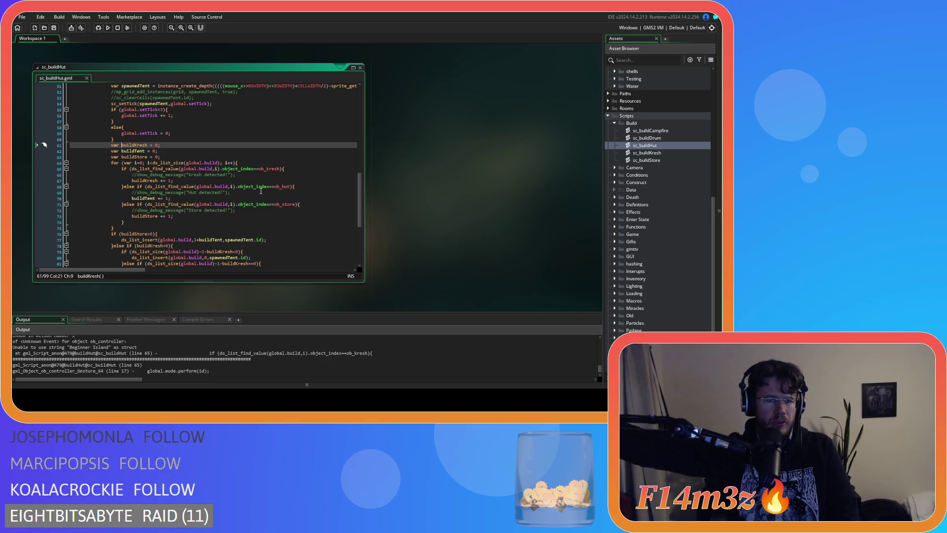
{"action": "scroll", "coordinate": [261, 191], "scroll_direction": "down", "scroll_amount": 8}
{"action": "scroll", "coordinate": [242, 207], "scroll_direction": "up", "scroll_amount": 5}
{"action": "scroll", "coordinate": [236, 216], "scroll_direction": "down", "scroll_amount": 5}
{"action": "scroll", "coordinate": [236, 216], "scroll_direction": "up", "scroll_amount": 5}
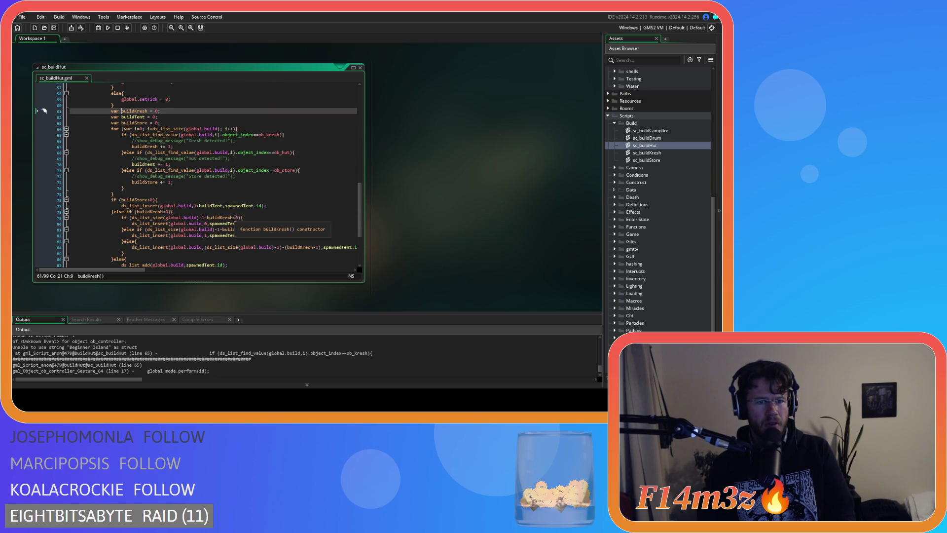
{"action": "scroll", "coordinate": [236, 217], "scroll_direction": "down", "scroll_amount": 1}
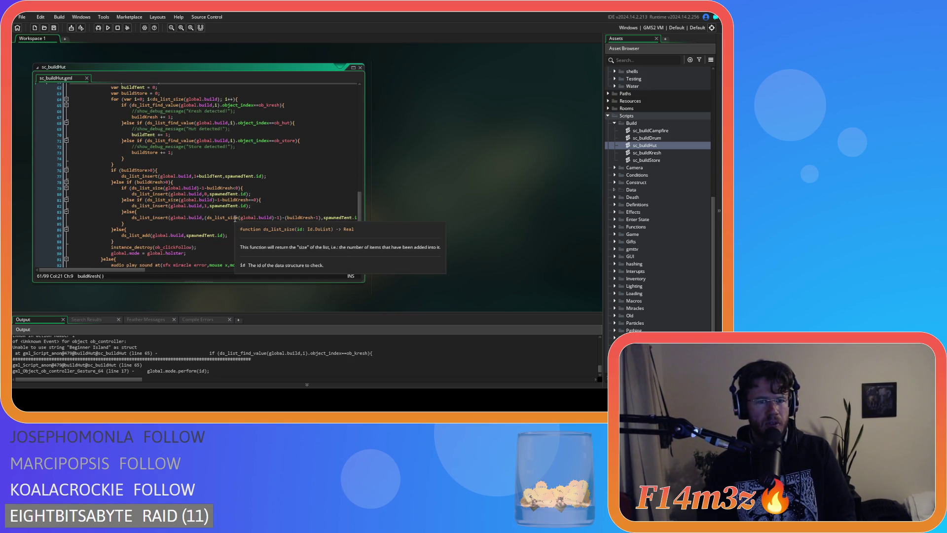
{"action": "scroll", "coordinate": [235, 218], "scroll_direction": "up", "scroll_amount": 3}
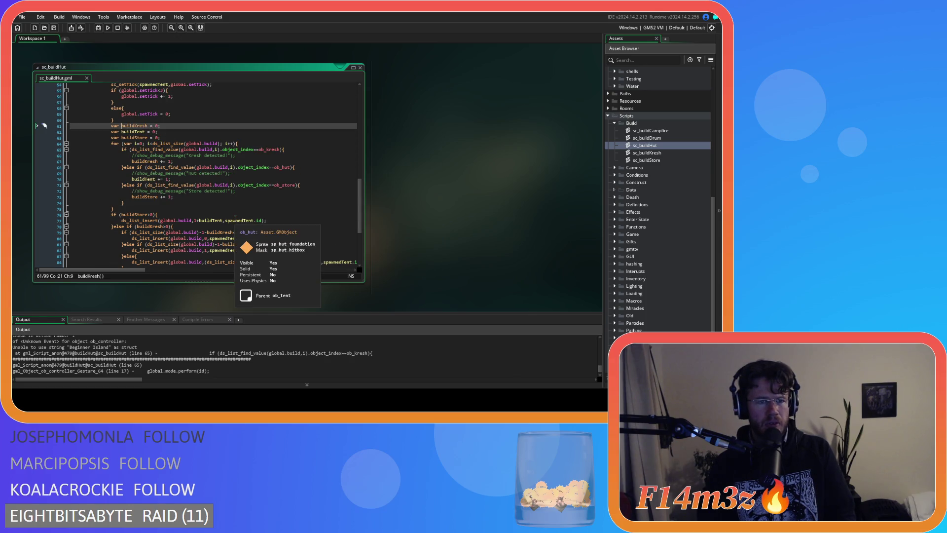
- Prefix the buildKresh and buildTent declarations with an underscore
{"action": "type", "text": "_"}
{"action": "key", "text": "Down"}
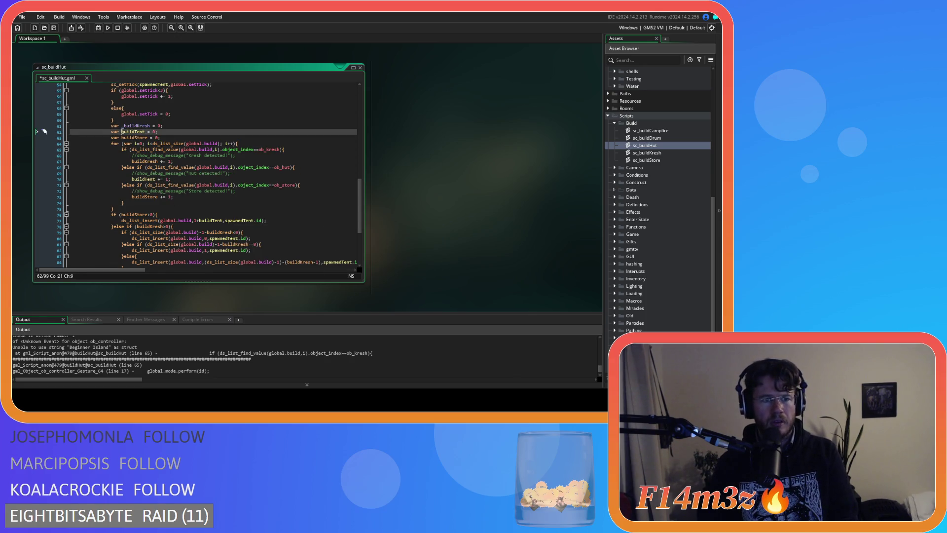
{"action": "type", "text": "_"}
{"action": "left_click", "coordinate": [122, 138]}
{"action": "type", "text": "_"}
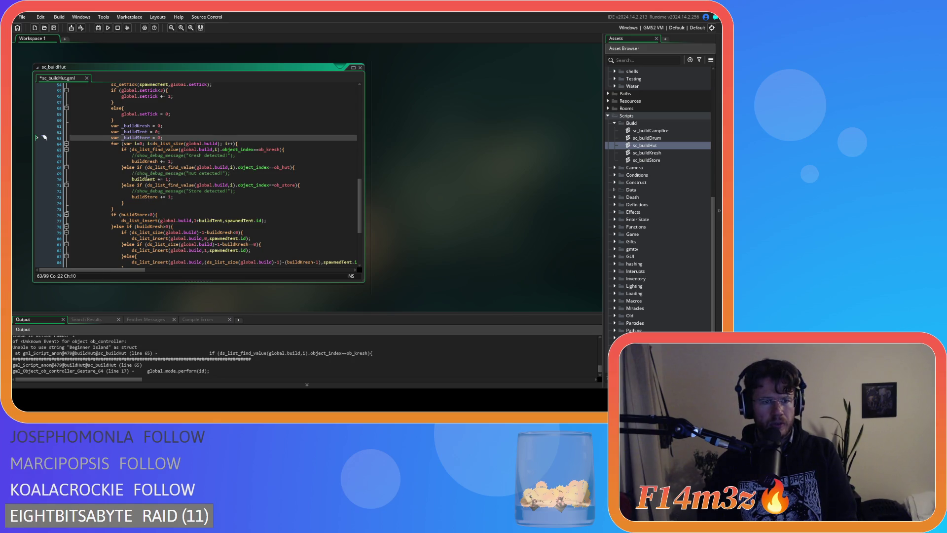
- Add underscores to buildKresh, buildTent and buildStore on lines 67, 70 and 73
{"action": "left_click", "coordinate": [132, 161]}
{"action": "type", "text": "_"}
{"action": "left_click", "coordinate": [131, 179]}
{"action": "type", "text": "_"}
{"action": "left_click", "coordinate": [131, 197]}
{"action": "type", "text": "_"}
- Prefix buildStore on line 76 and buildKresh on lines 78, 79 and 81, then recheck line 67
{"action": "scroll", "coordinate": [204, 232], "scroll_direction": "down", "scroll_amount": 1}
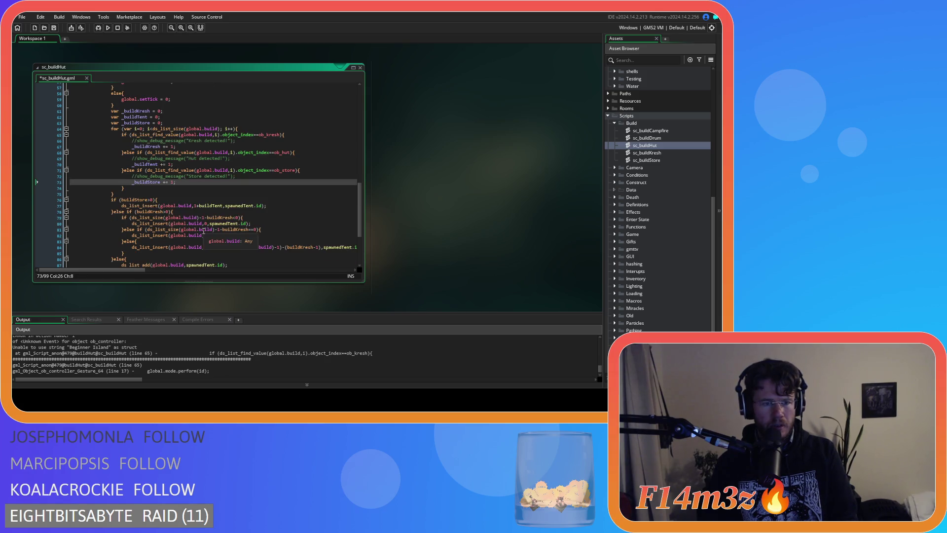
{"action": "left_click", "coordinate": [124, 200]}
{"action": "type", "text": "_"}
{"action": "left_click", "coordinate": [136, 212]}
{"action": "type", "text": "_"}
{"action": "scroll", "coordinate": [164, 240], "scroll_direction": "down", "scroll_amount": 3}
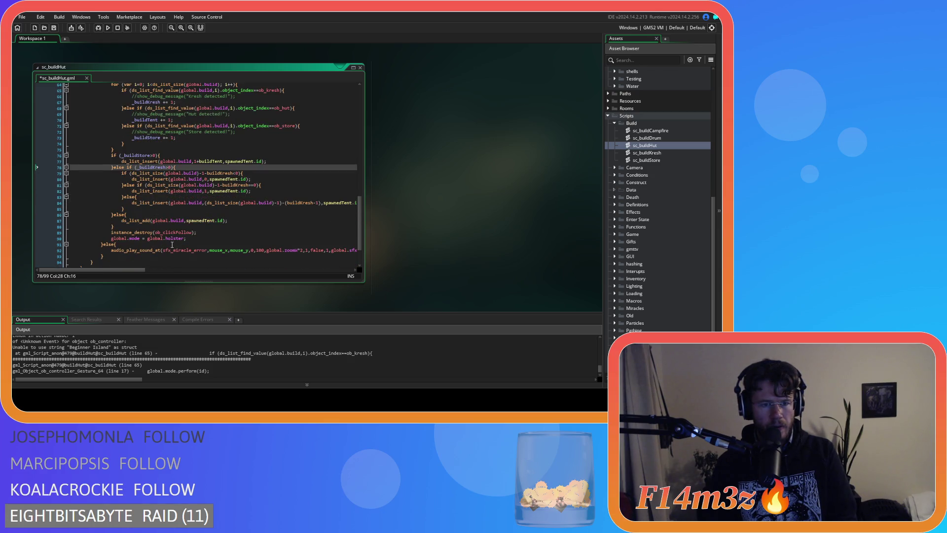
{"action": "left_click", "coordinate": [209, 173]}
{"action": "type", "text": "_"}
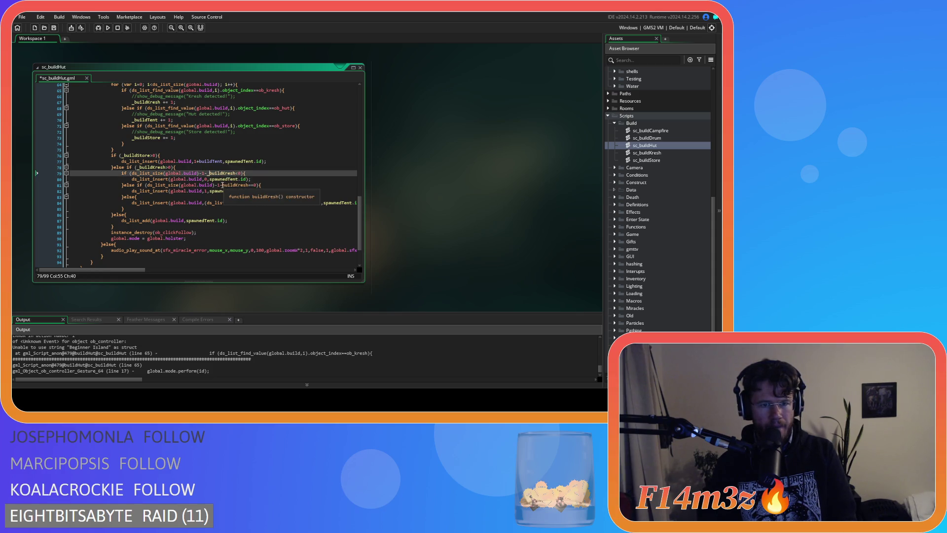
{"action": "left_click", "coordinate": [222, 185]}
{"action": "type", "text": "_"}
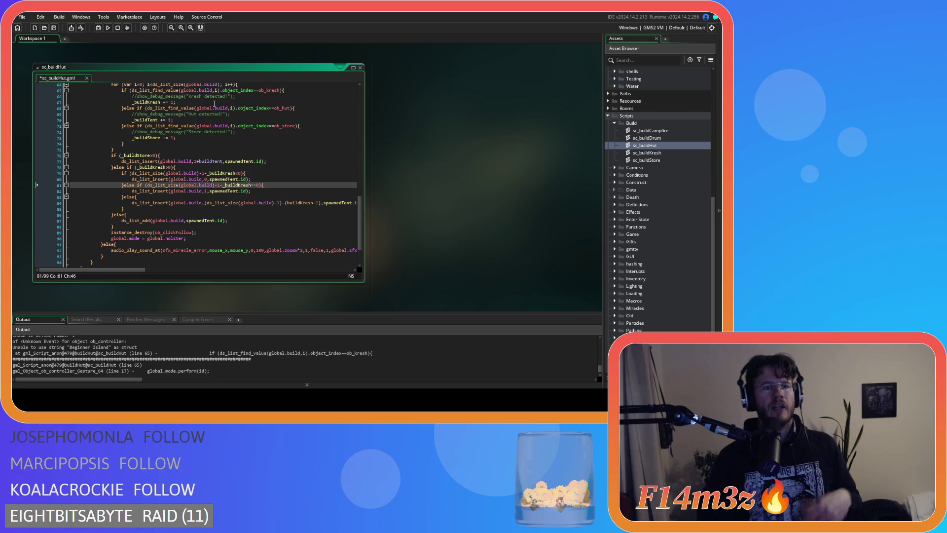
{"action": "left_click", "coordinate": [176, 102]}
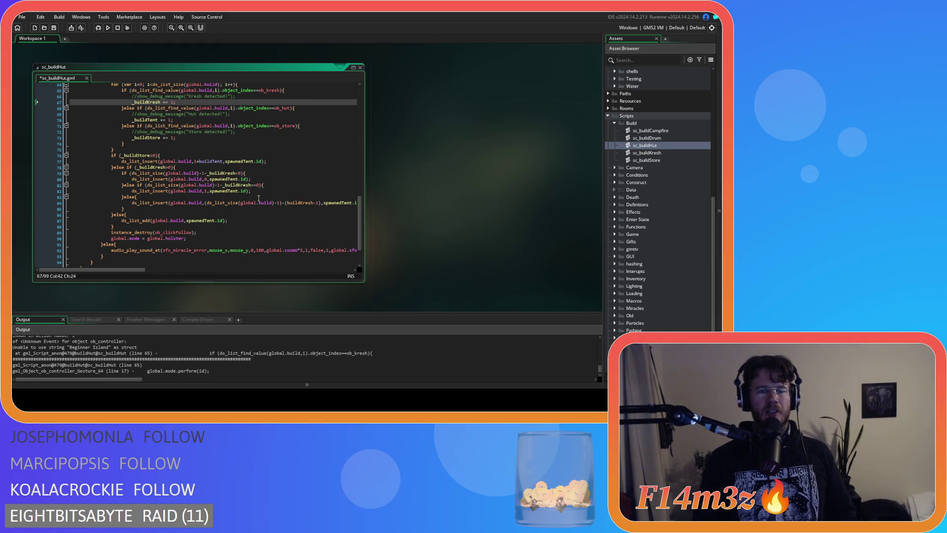
- Save, then rename buildKresh on line 84 to _buildKresh
{"action": "left_click", "coordinate": [276, 191]}
{"action": "key", "text": "ctrl+s"}
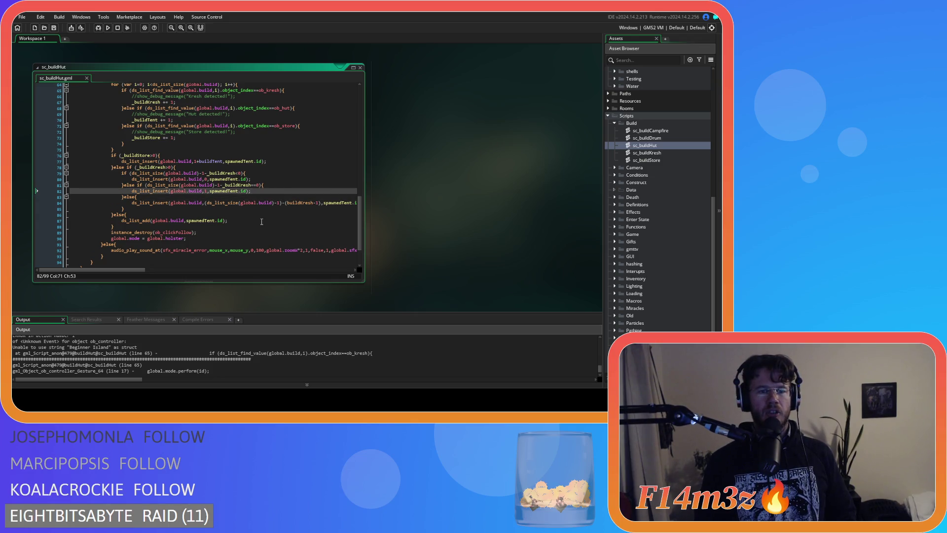
{"action": "left_click", "coordinate": [276, 214]}
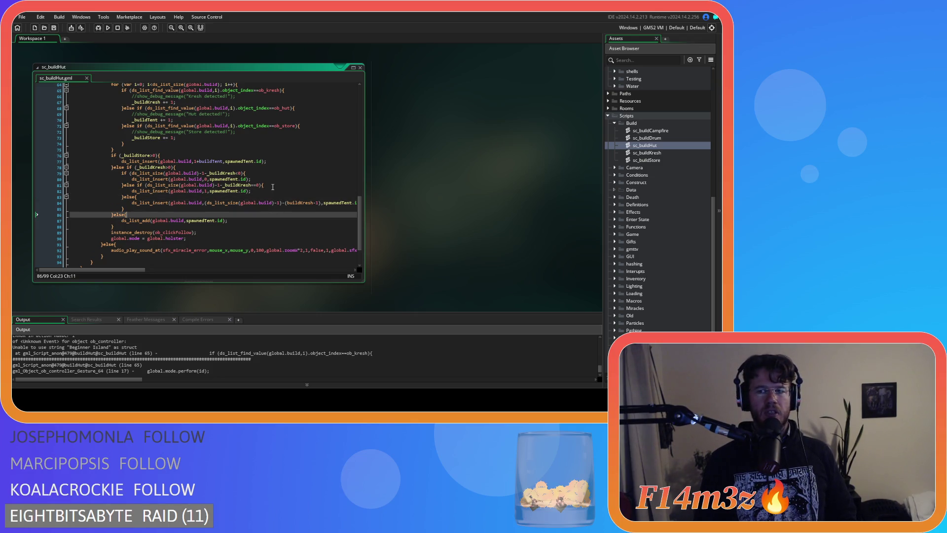
{"action": "scroll", "coordinate": [274, 203], "scroll_direction": "up", "scroll_amount": 2}
{"action": "left_click", "coordinate": [292, 191]}
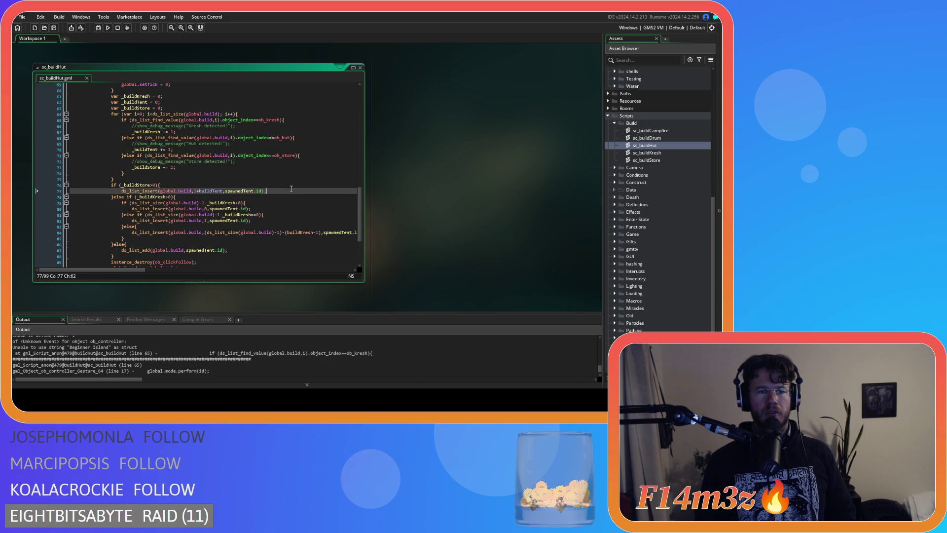
{"action": "scroll", "coordinate": [313, 181], "scroll_direction": "down", "scroll_amount": 3}
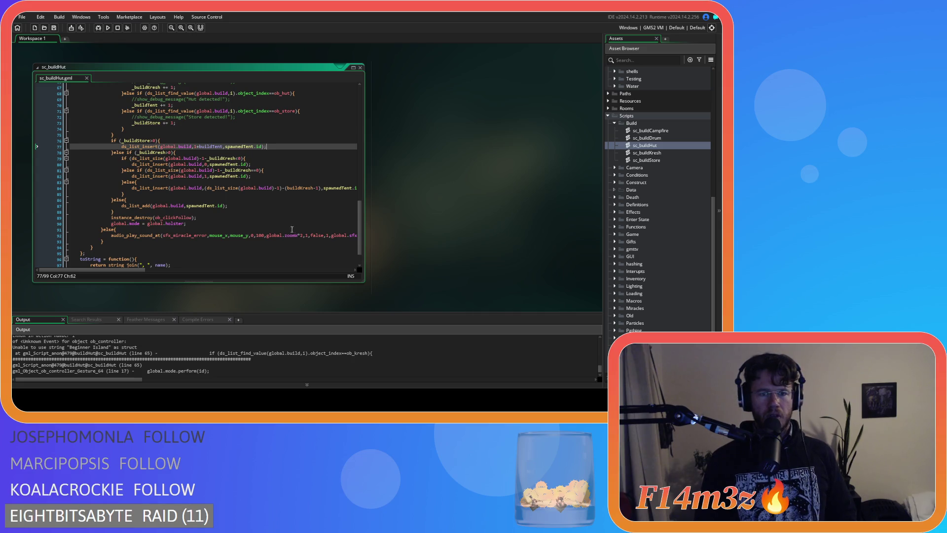
{"action": "left_click", "coordinate": [299, 189]}
{"action": "type", "text": "_"}
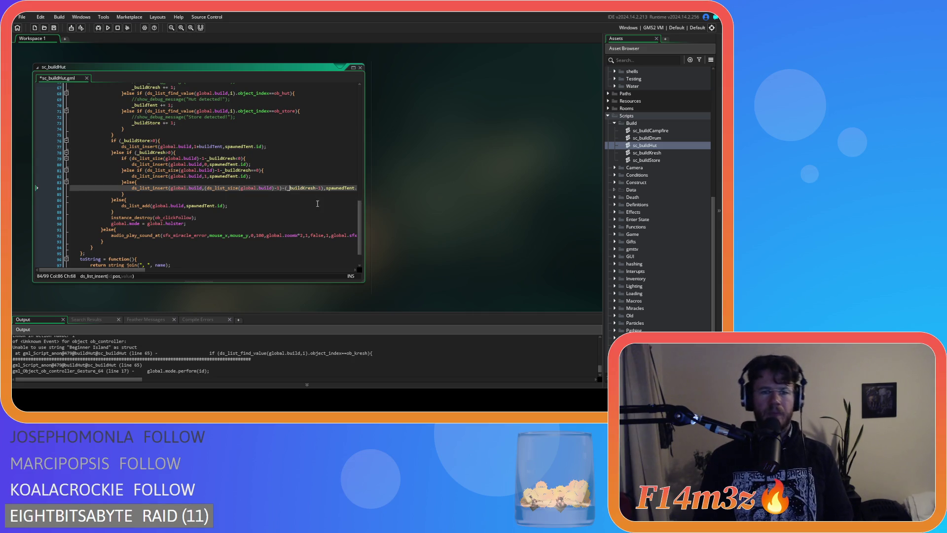
{"action": "left_click", "coordinate": [316, 204]}
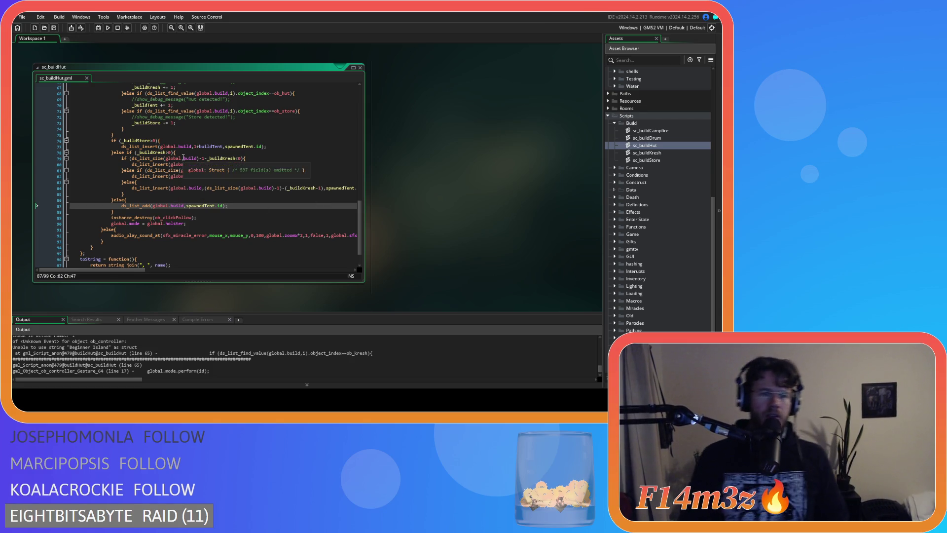
- Select the _buildKresh increment in sc_buildHut to check how it is used
{"action": "mouse_move", "coordinate": [221, 162]}
{"action": "scroll", "coordinate": [217, 188], "scroll_direction": "up", "scroll_amount": 3}
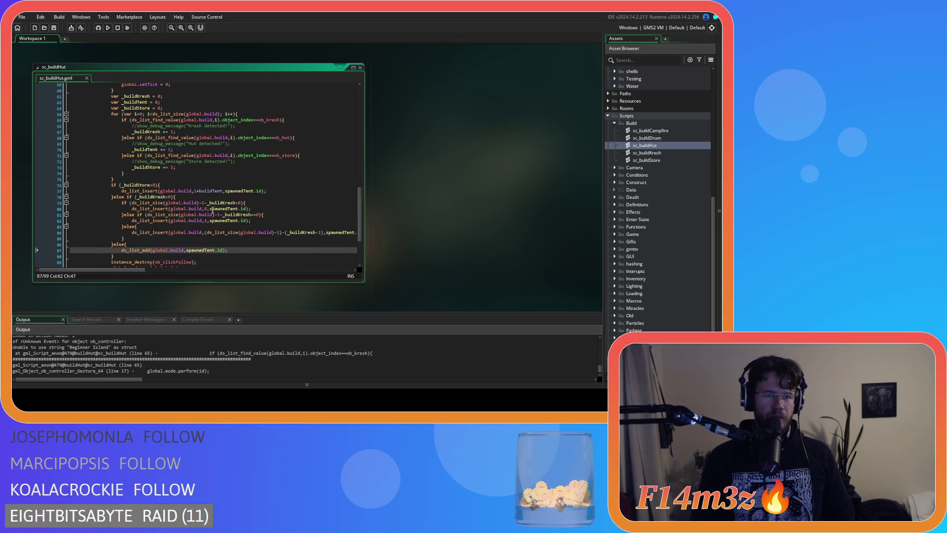
{"action": "left_click_drag", "start_coordinate": [122, 126], "coordinate": [152, 132]}
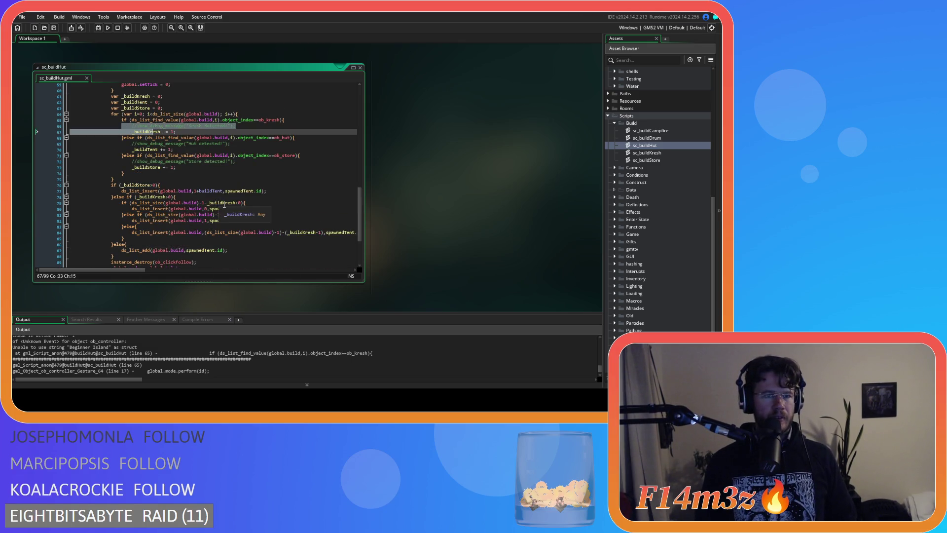
{"action": "scroll", "coordinate": [224, 205], "scroll_direction": "down", "scroll_amount": 3}
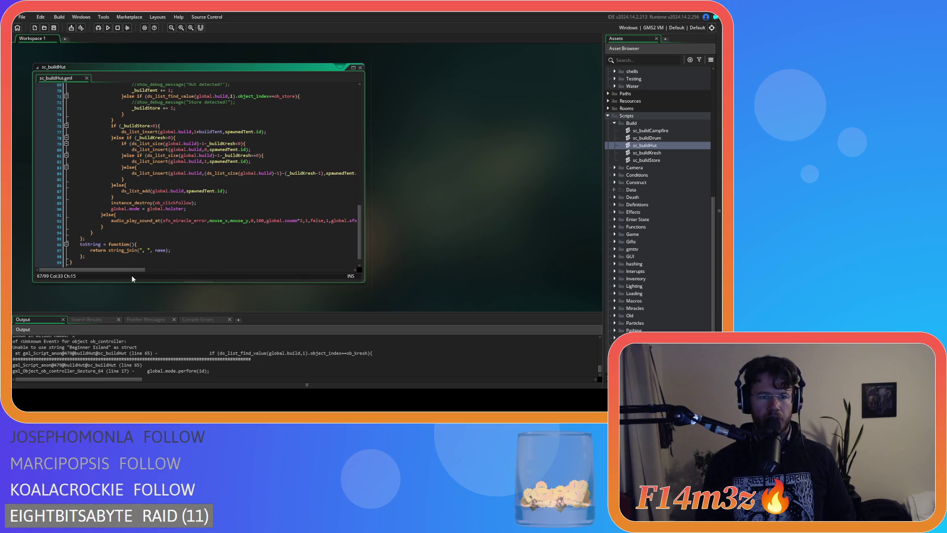
{"action": "scroll", "coordinate": [124, 270], "scroll_direction": "right", "scroll_amount": 3}
{"action": "scroll", "coordinate": [116, 271], "scroll_direction": "left", "scroll_amount": 3}
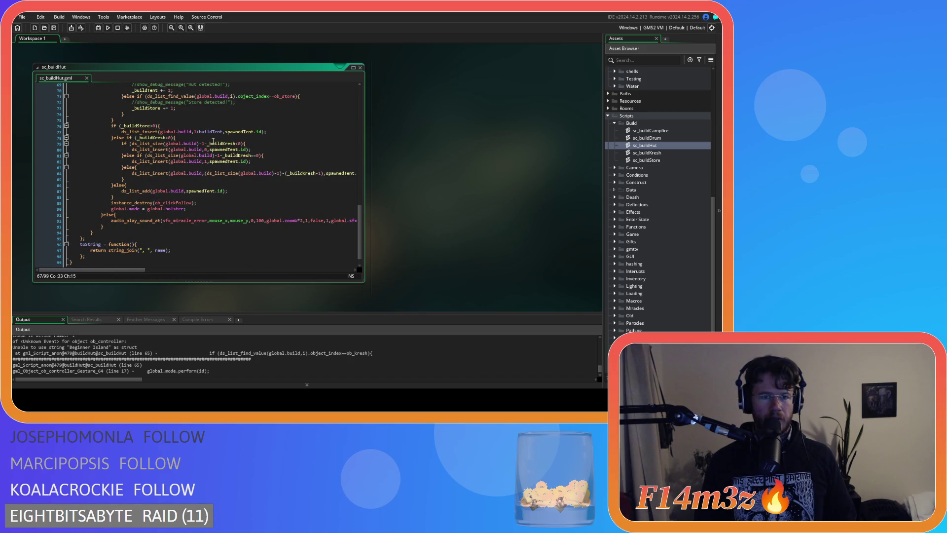
- Rename buildTent on line 77 to _buildTent and save sc_buildHut with Ctrl+S
{"action": "left_click", "coordinate": [199, 131]}
{"action": "type", "text": "_"}
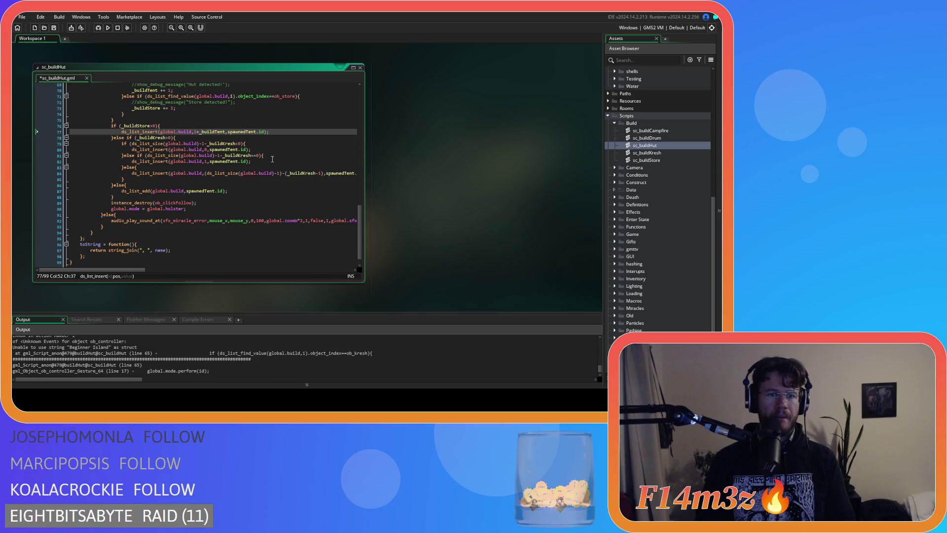
{"action": "left_click", "coordinate": [247, 149]}
{"action": "scroll", "coordinate": [258, 165], "scroll_direction": "up", "scroll_amount": 3}
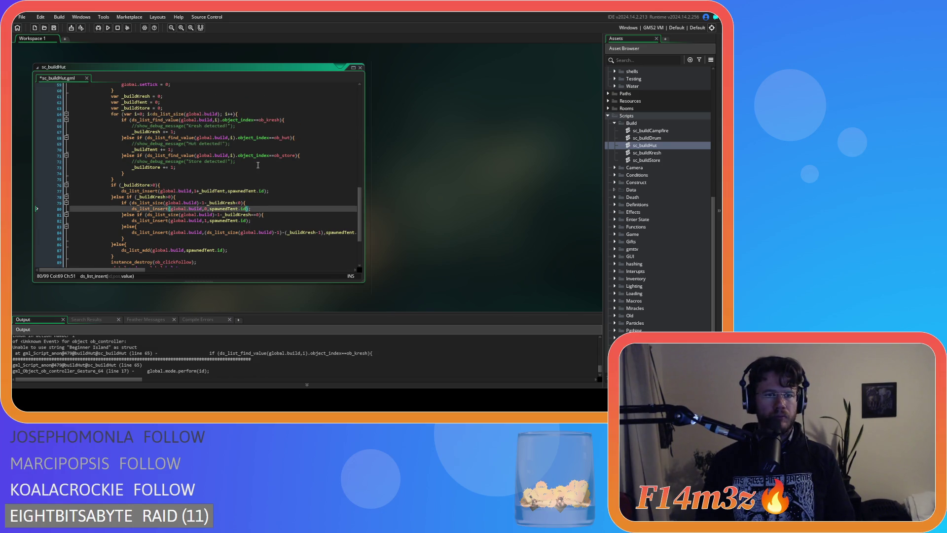
{"action": "scroll", "coordinate": [217, 205], "scroll_direction": "down", "scroll_amount": 3}
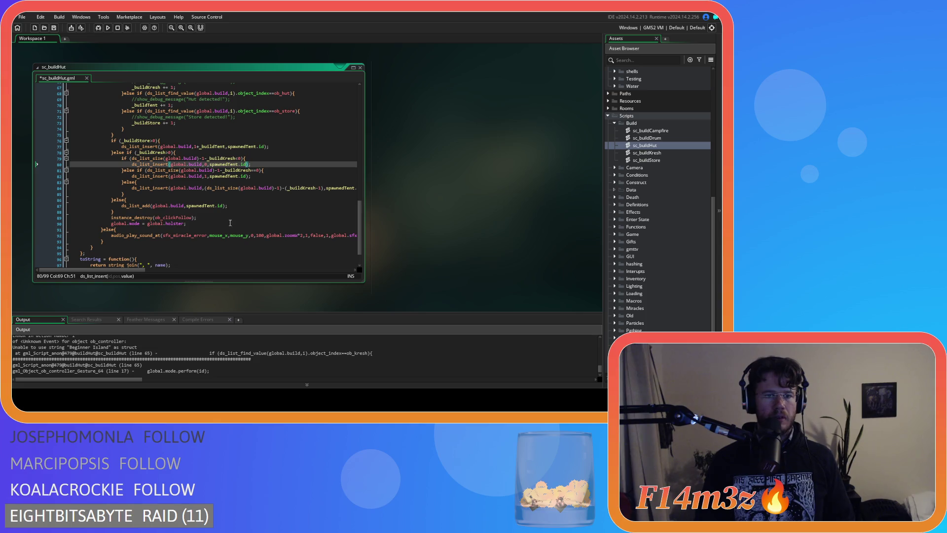
{"action": "key", "text": "ctrl+s"}
{"action": "scroll", "coordinate": [216, 256], "scroll_direction": "up", "scroll_amount": 1}
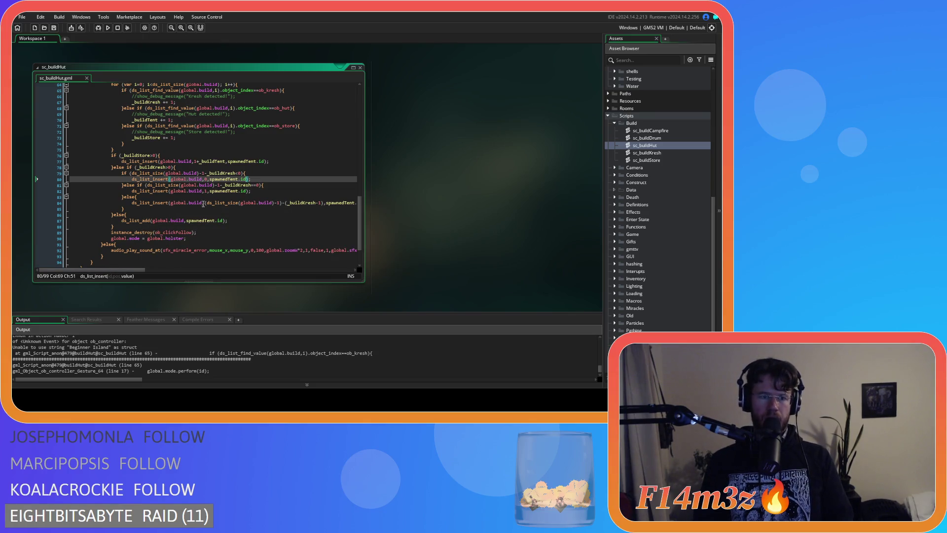
{"action": "scroll", "coordinate": [293, 195], "scroll_direction": "up", "scroll_amount": 2}
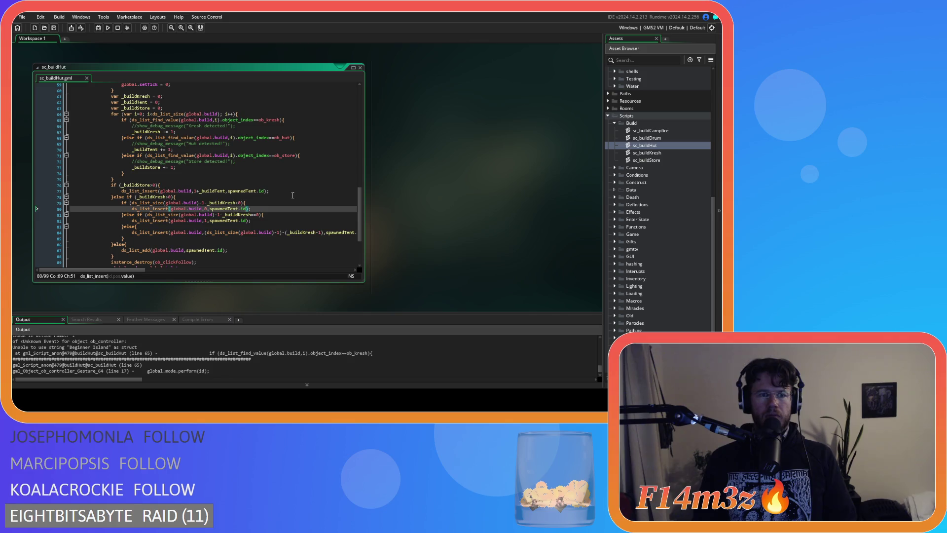
{"action": "scroll", "coordinate": [293, 196], "scroll_direction": "up", "scroll_amount": 4}
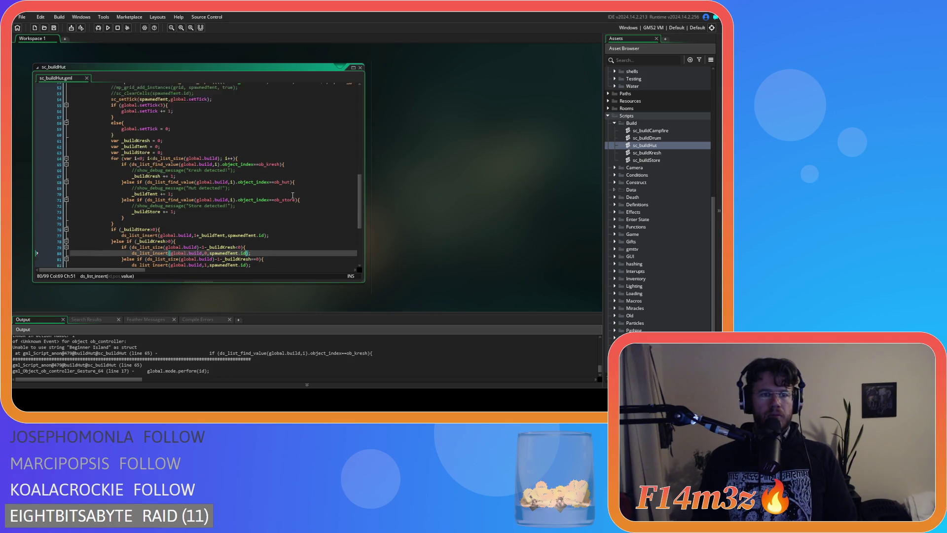
{"action": "left_click", "coordinate": [669, 154]}
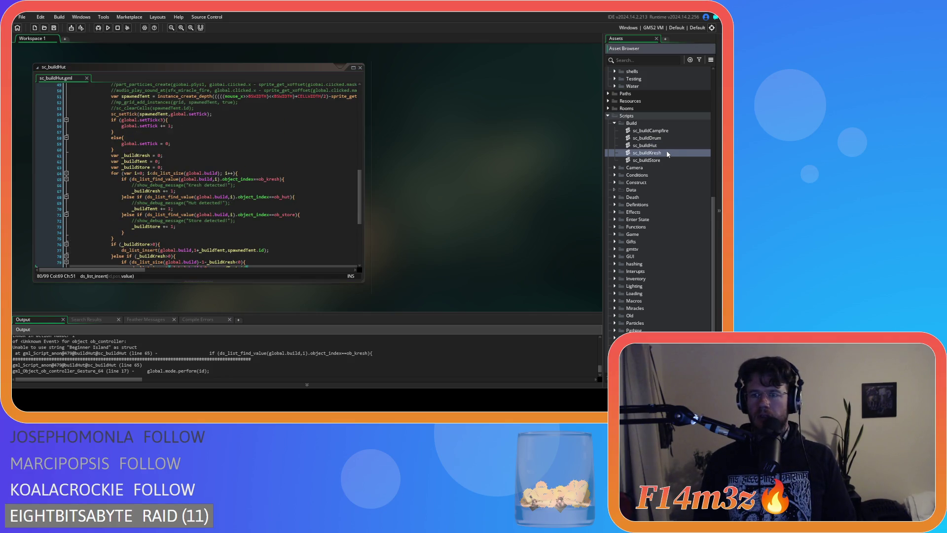
- Open sc_buildKresh and sc_buildStore, examining the ds_list_insert at position 0 on line 61
{"action": "double_click", "coordinate": [664, 152]}
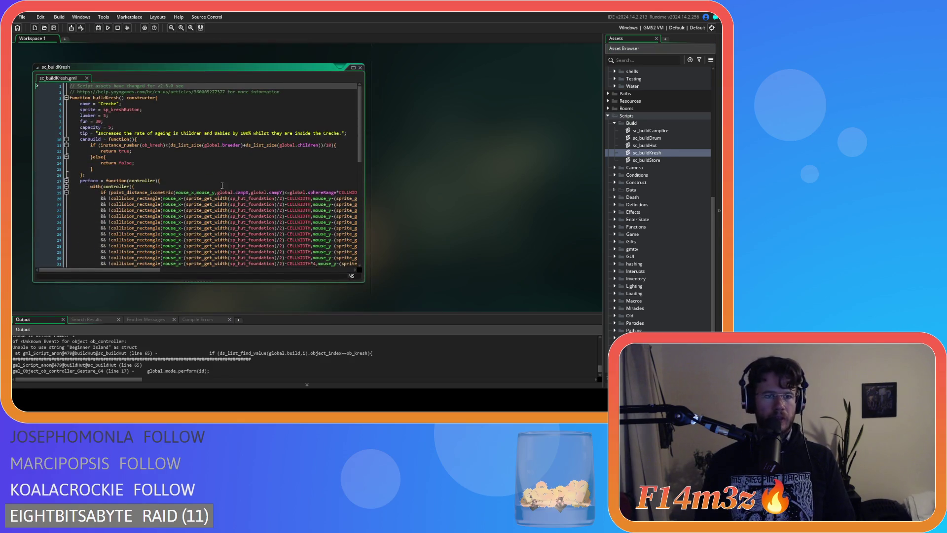
{"action": "scroll", "coordinate": [222, 185], "scroll_direction": "down", "scroll_amount": 8}
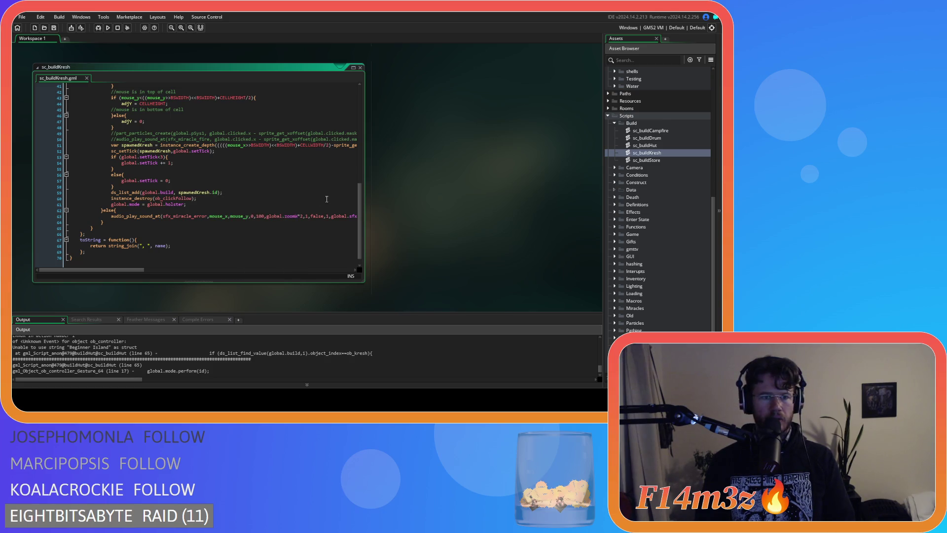
{"action": "double_click", "coordinate": [653, 160]}
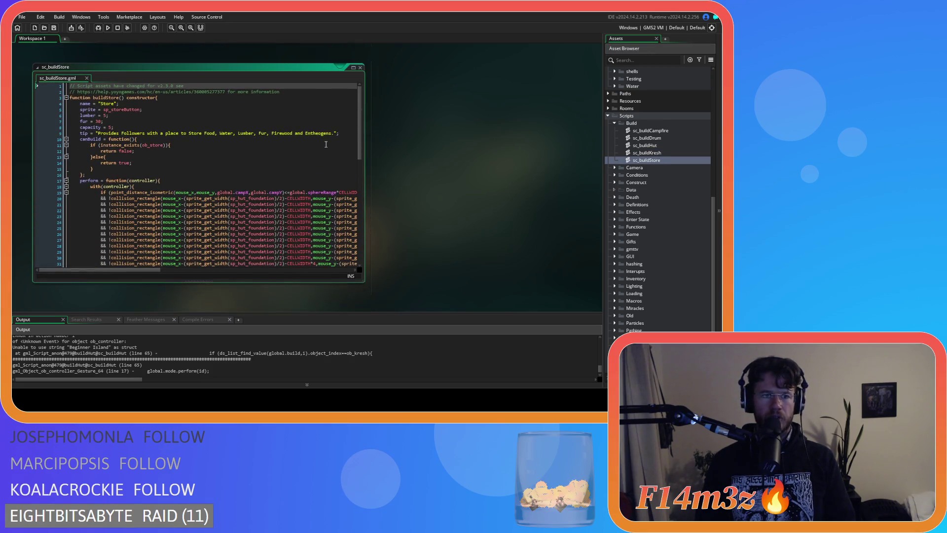
{"action": "scroll", "coordinate": [310, 148], "scroll_direction": "down", "scroll_amount": 7}
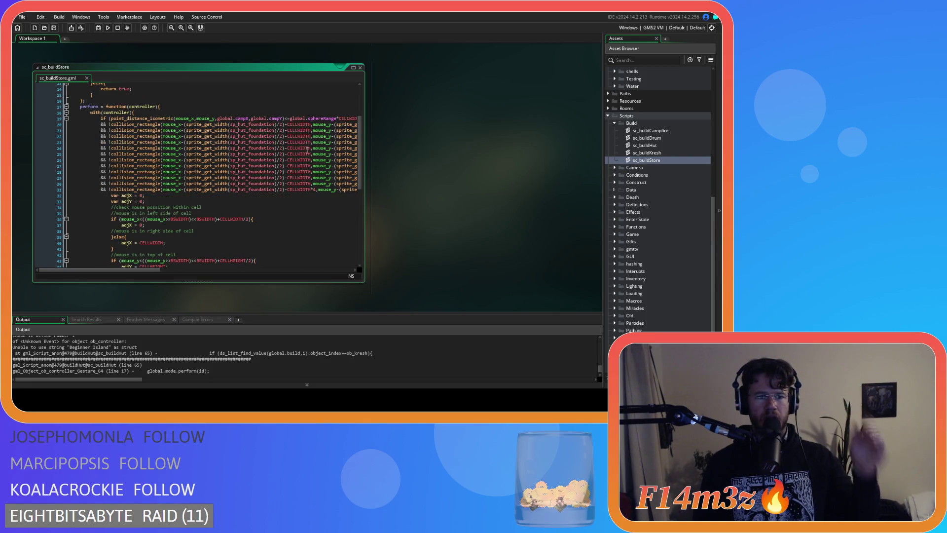
{"action": "scroll", "coordinate": [304, 159], "scroll_direction": "down", "scroll_amount": 7}
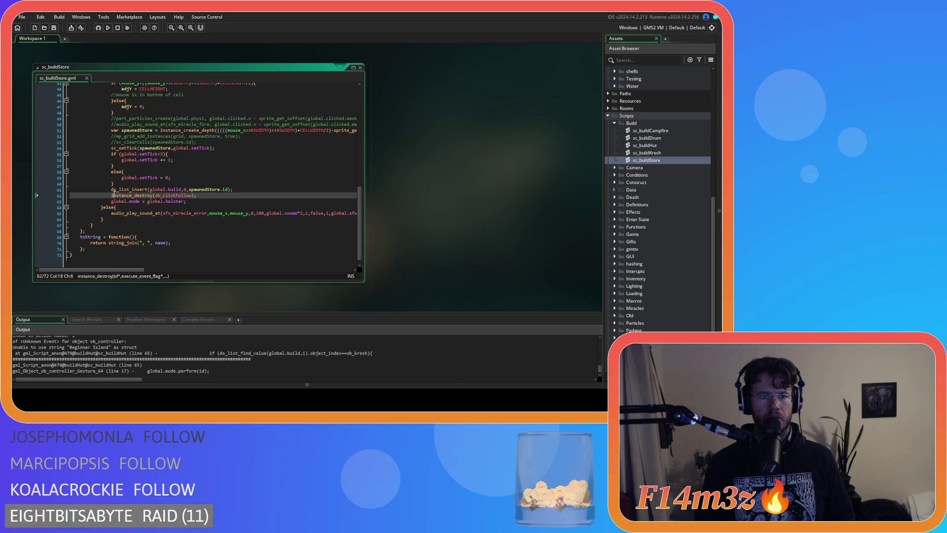
{"action": "double_click", "coordinate": [185, 189]}
{"action": "left_click", "coordinate": [254, 189]}
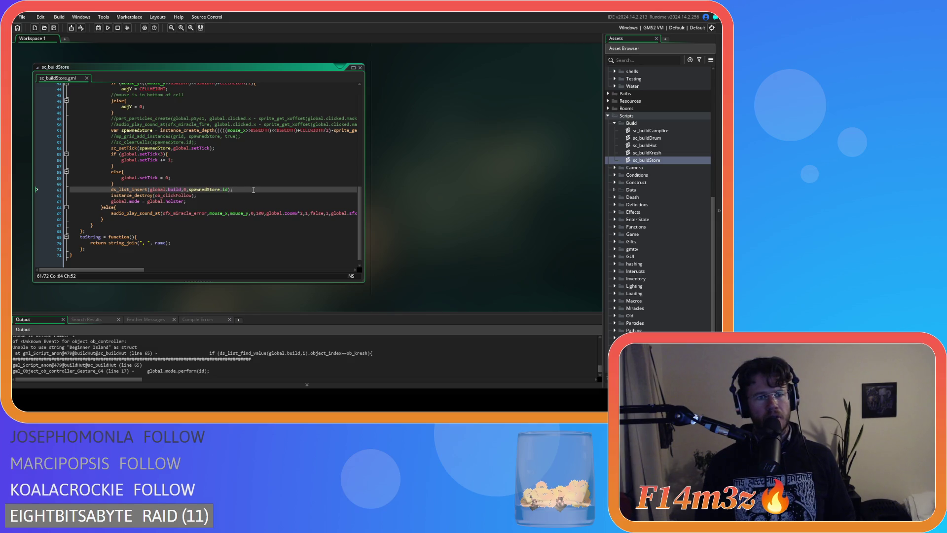